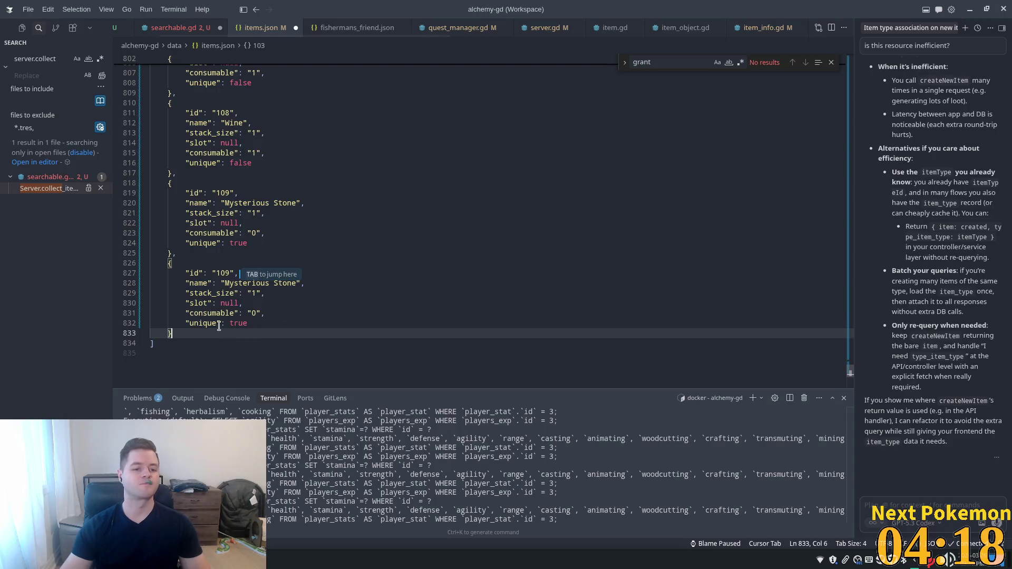
Step: Change the new items.json entry's id from 109 to 110, keeping its Mysterious Stone name
left_click_drag(222, 273, 226, 273)
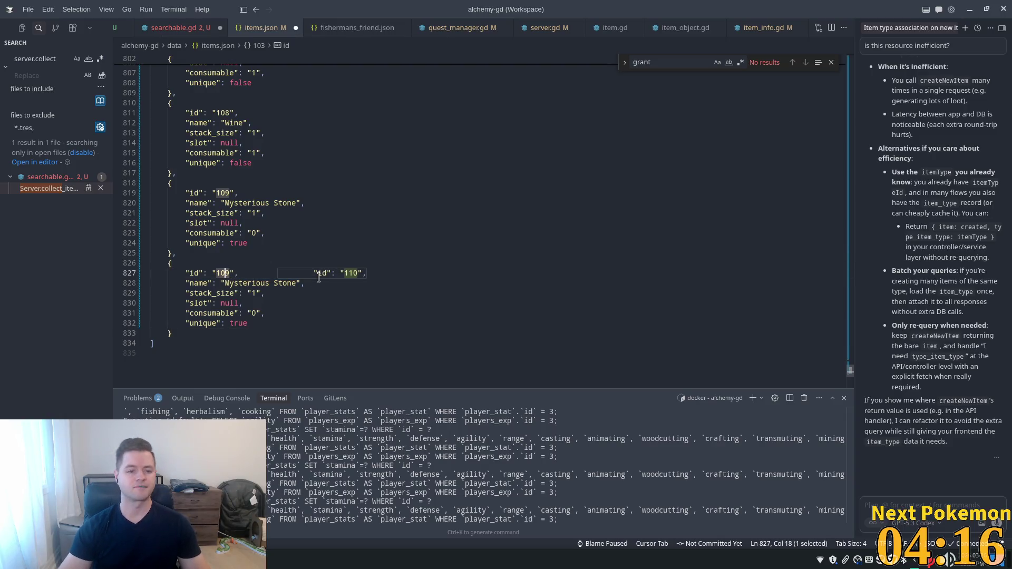
key("Tab")
left_click(364, 303)
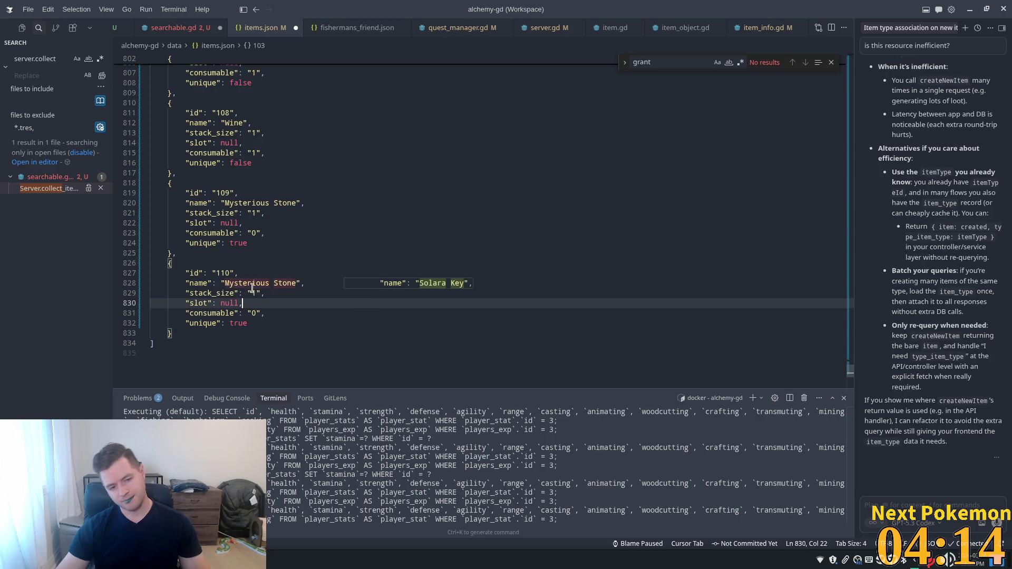
left_click(278, 283)
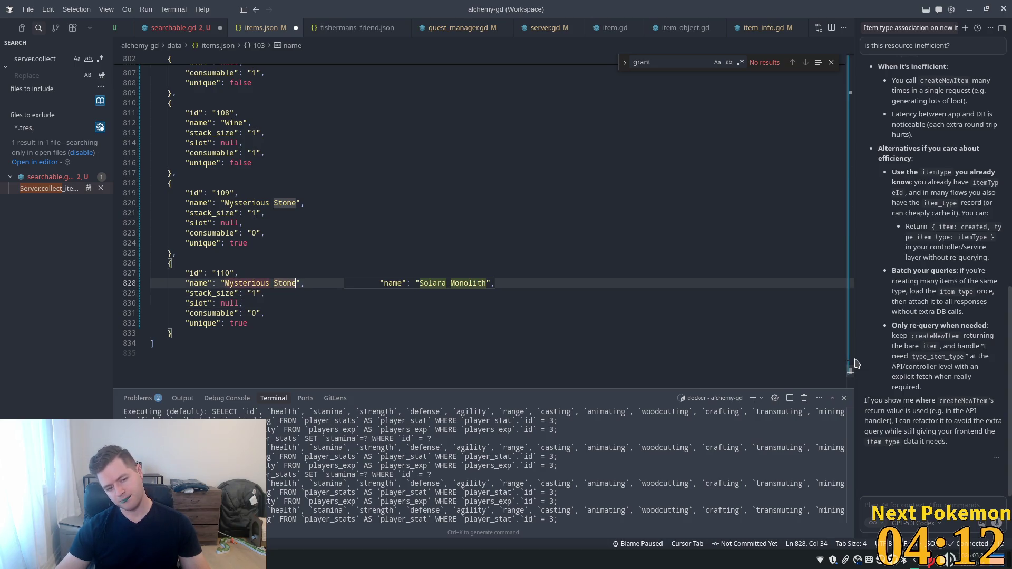
key("ctrl+shift+Left")
key("ctrl+shift+Left")
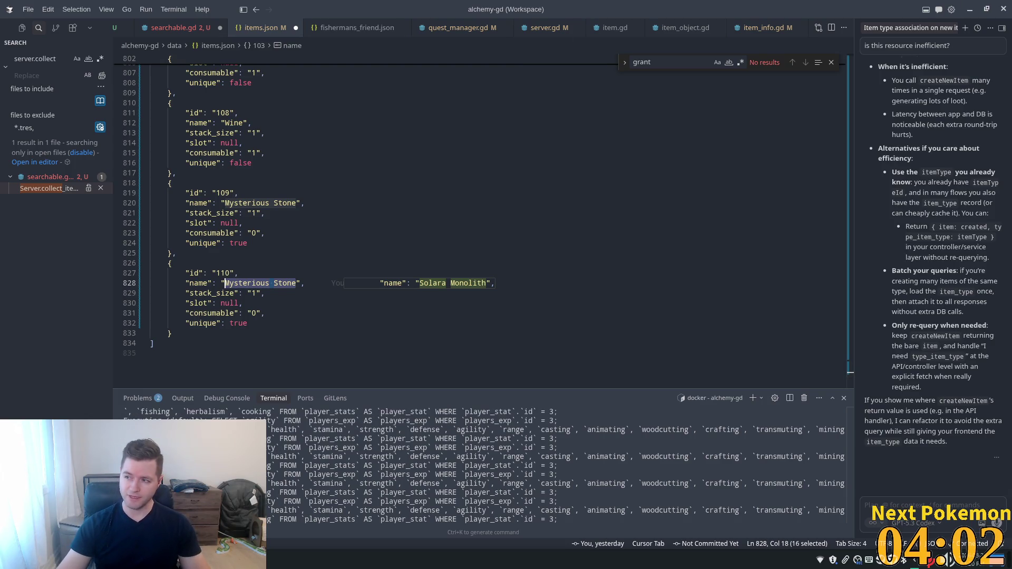
key("Escape")
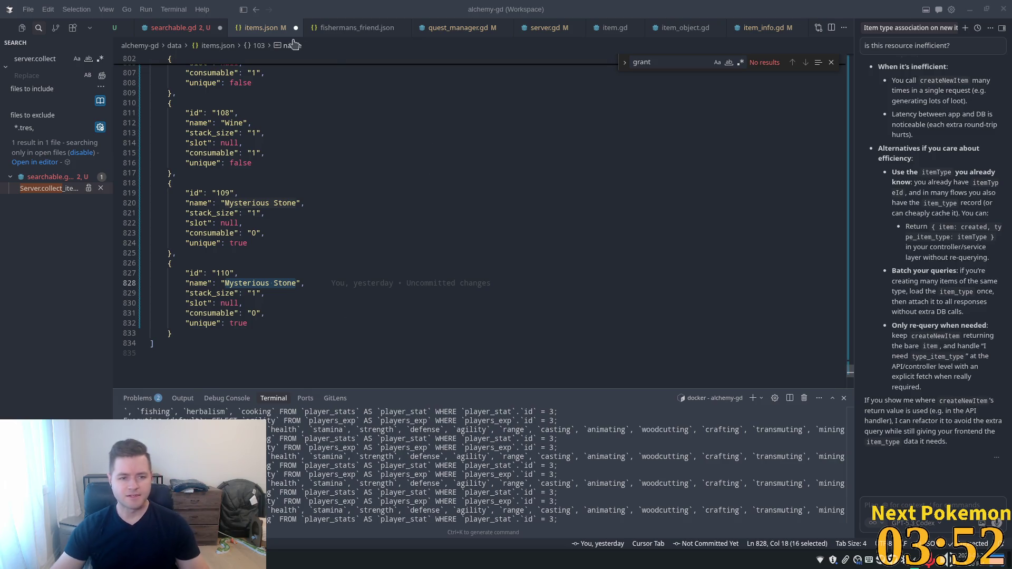
scroll(462, 32, "up", 3)
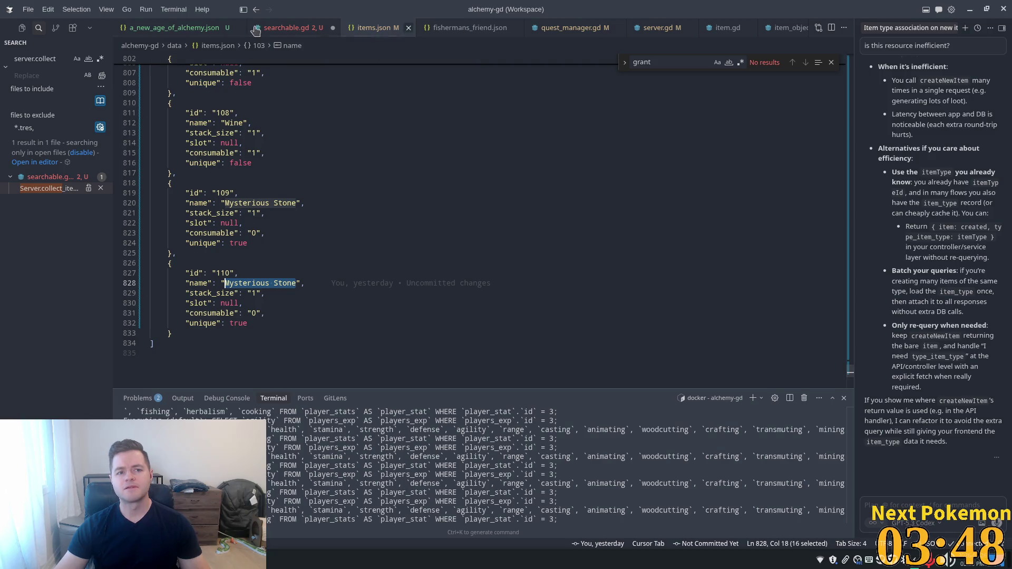
left_click(174, 27)
Step: Replace 'scriptures' with 'texts' on dialog lines 208 and 209, and change 'detailing' to 'detail'
key("ctrl+f")
type("sc")
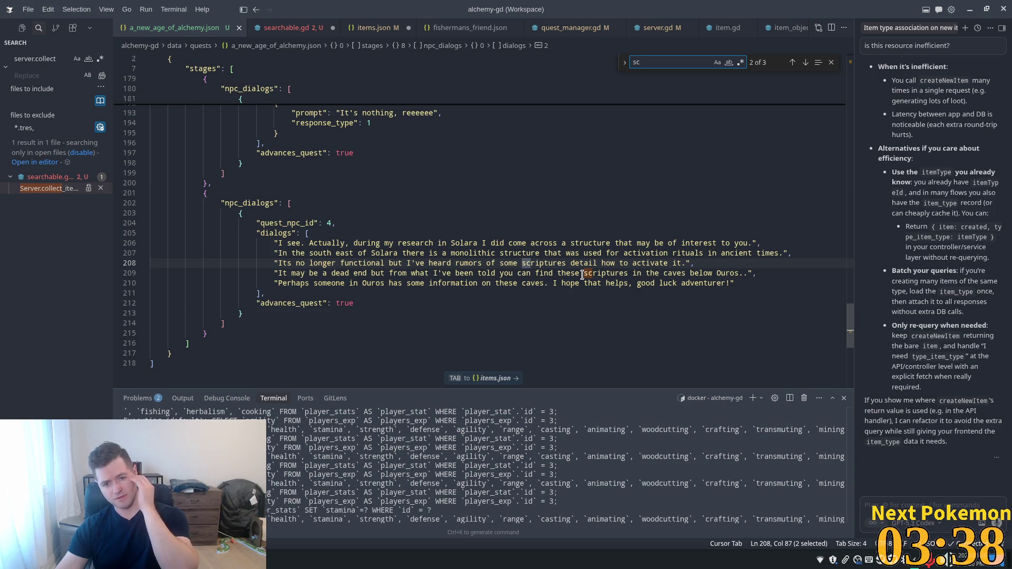
double_click(529, 263)
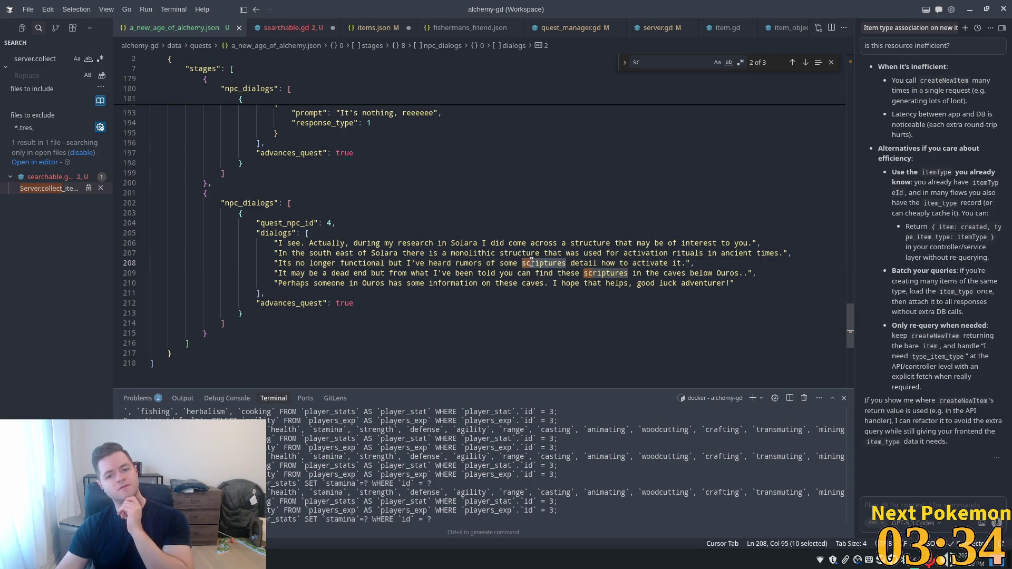
type("tex")
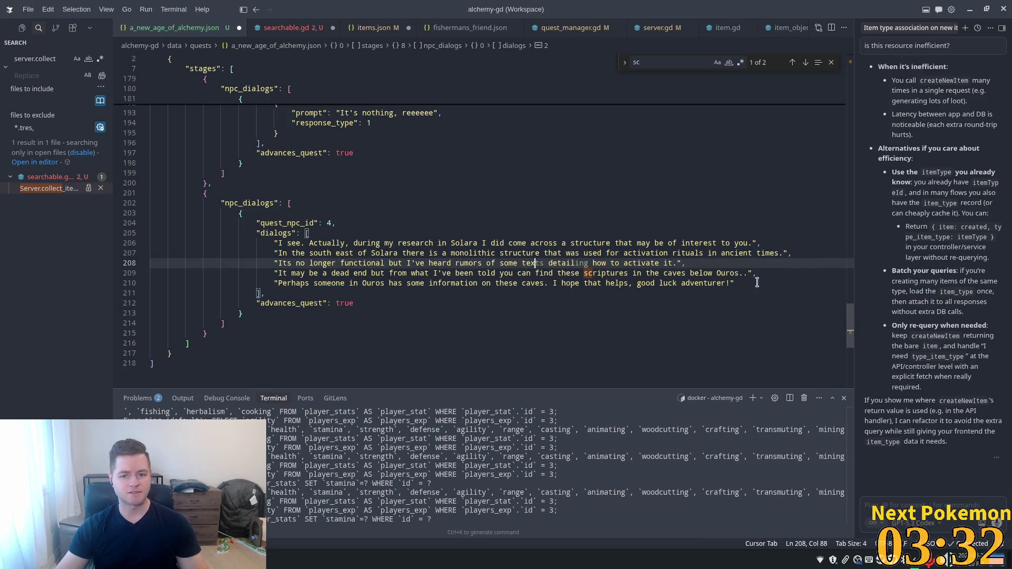
type("ts")
key("Tab")
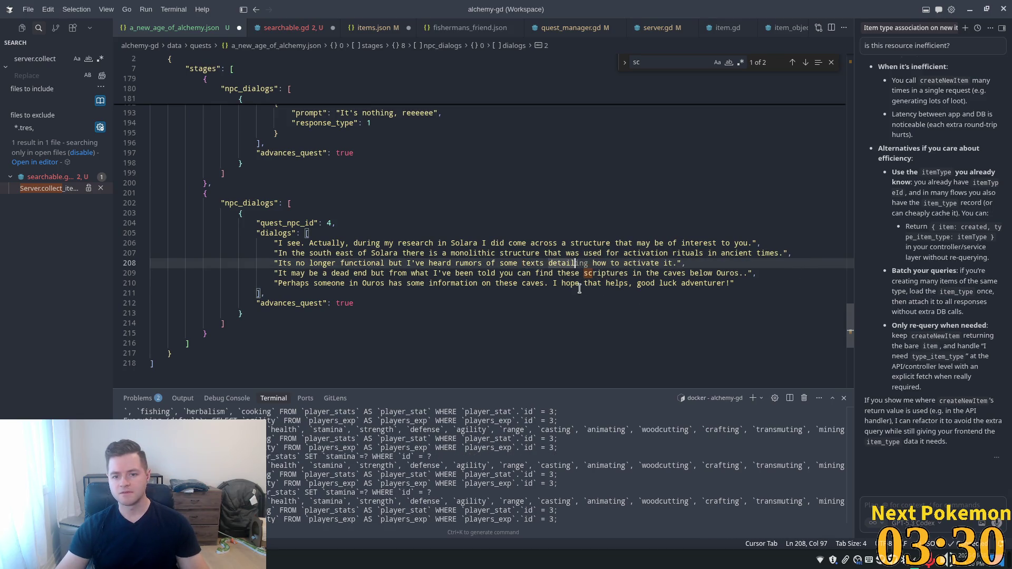
double_click(601, 274)
type("texts")
key("Tab")
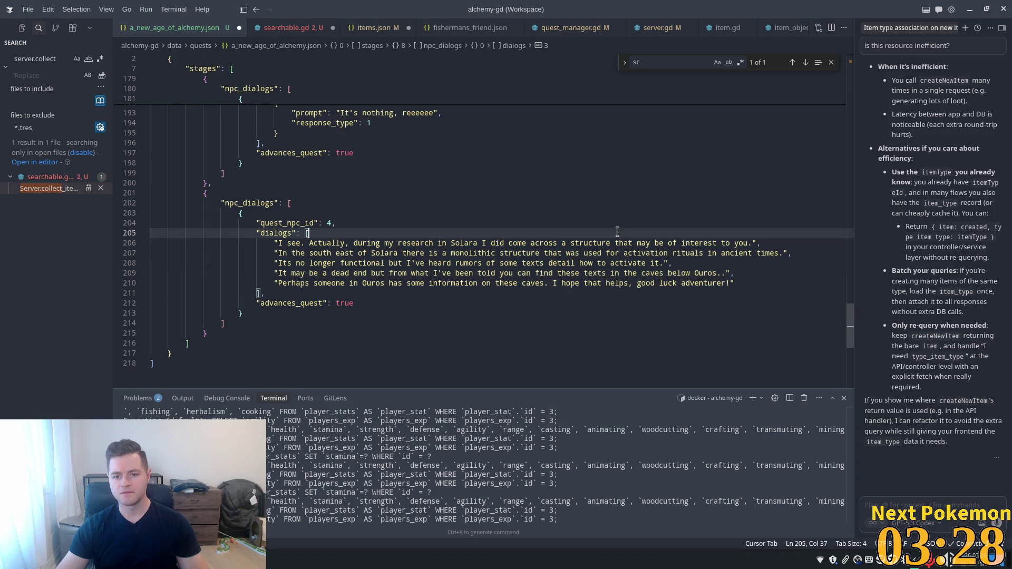
key("ctrl+Tab")
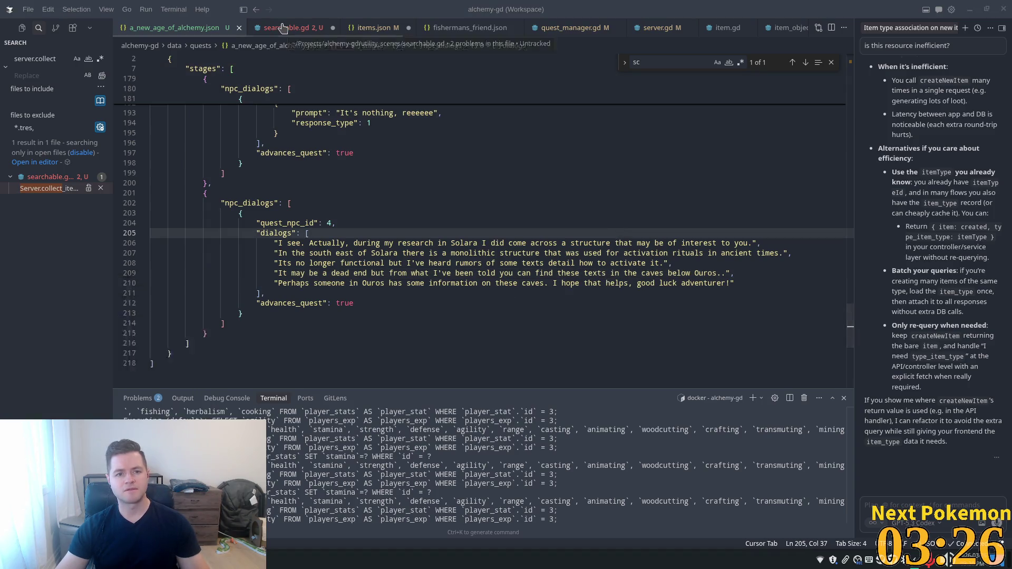
left_click(415, 206)
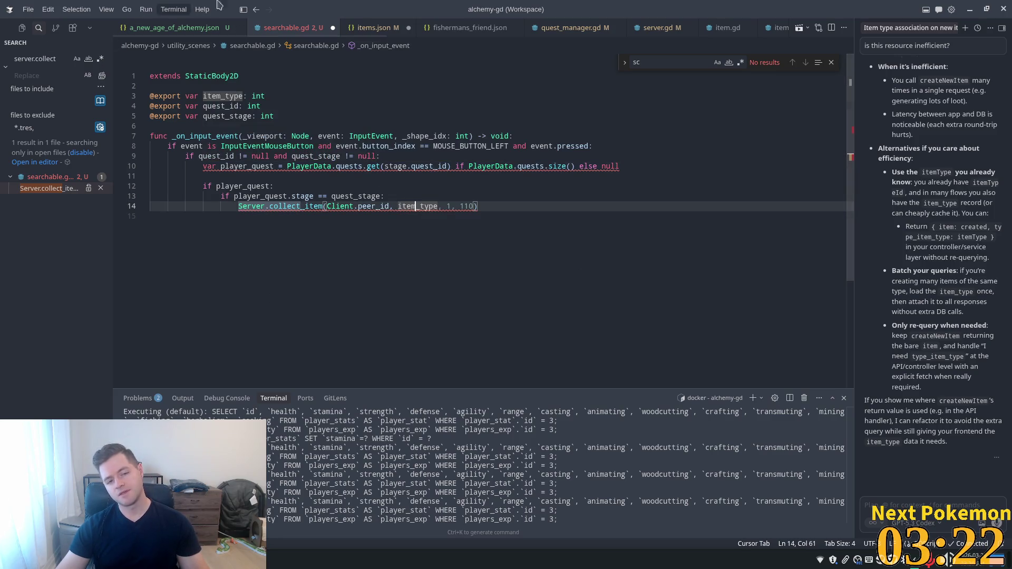
Step: Change item 110's name from 'Mysterious Stone' to 'Monolithic Texts' in items.json, then save
left_click(379, 29)
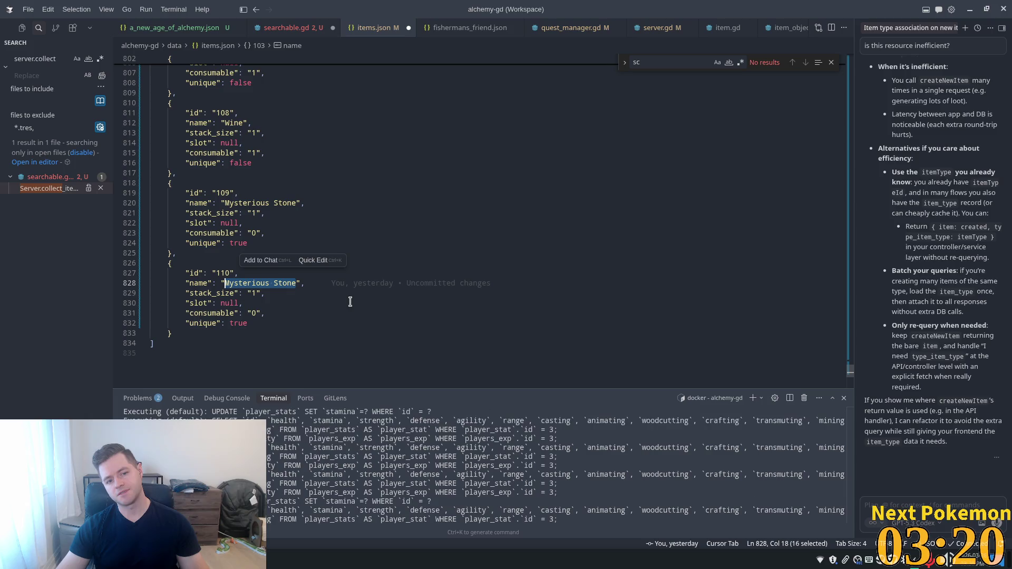
left_click(288, 292)
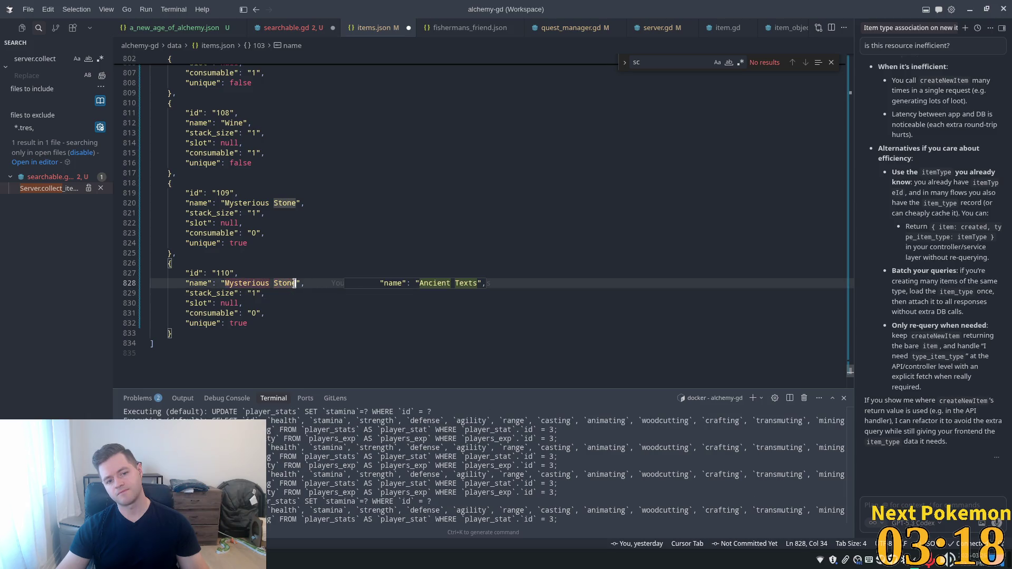
left_click_drag(296, 283, 224, 281)
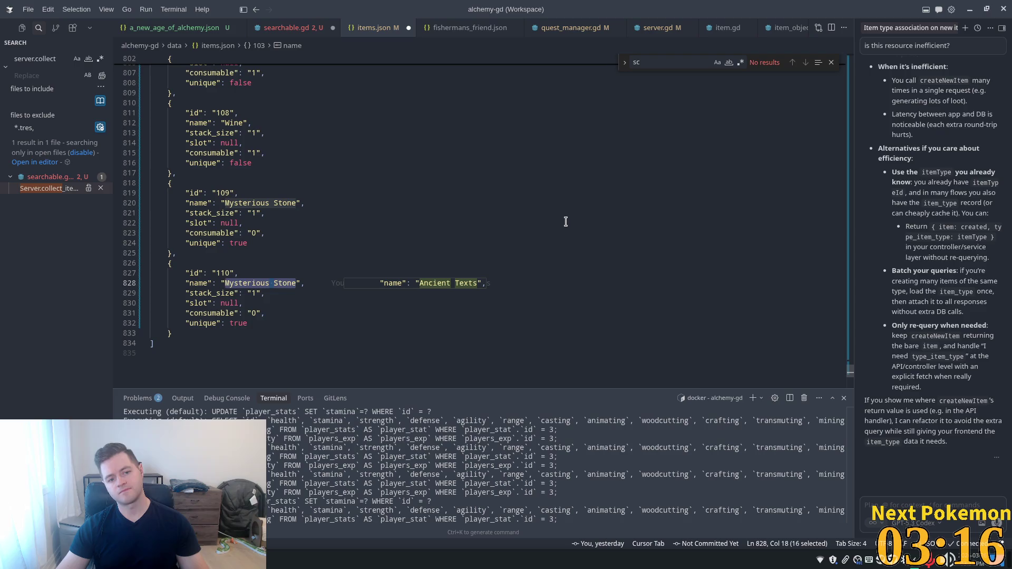
type("Mo")
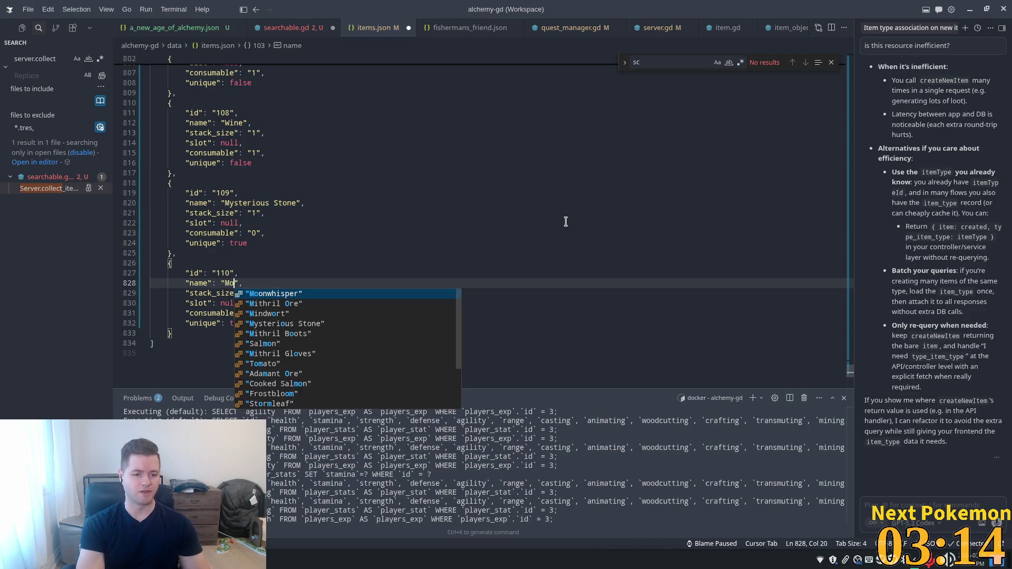
type("noli")
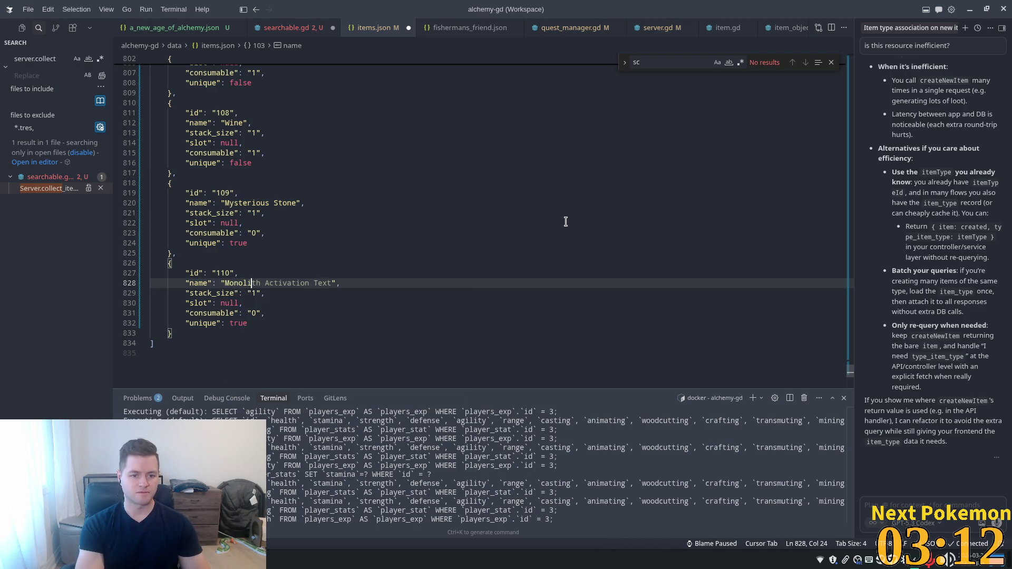
type("th")
type("ic Tex")
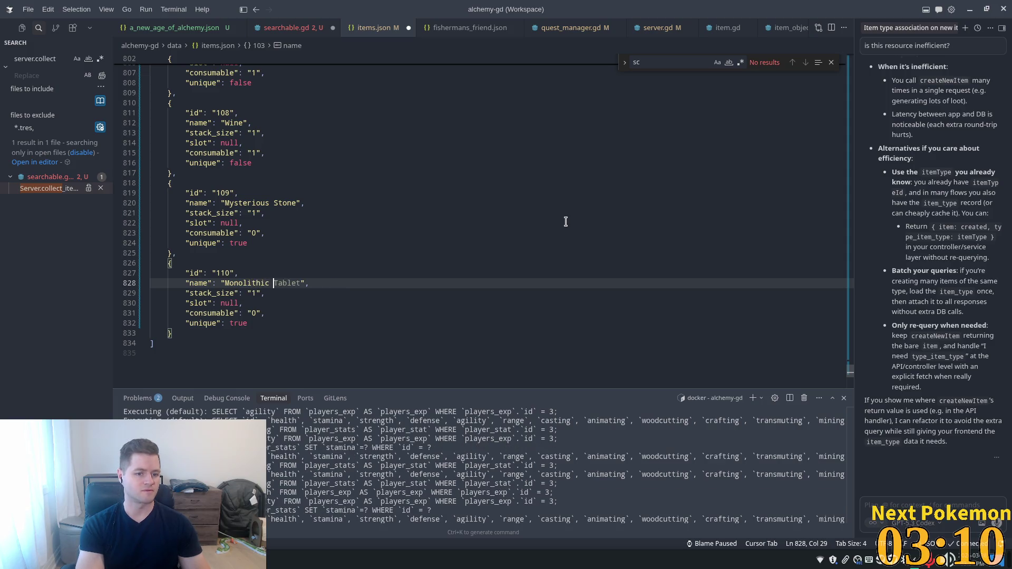
type("ts")
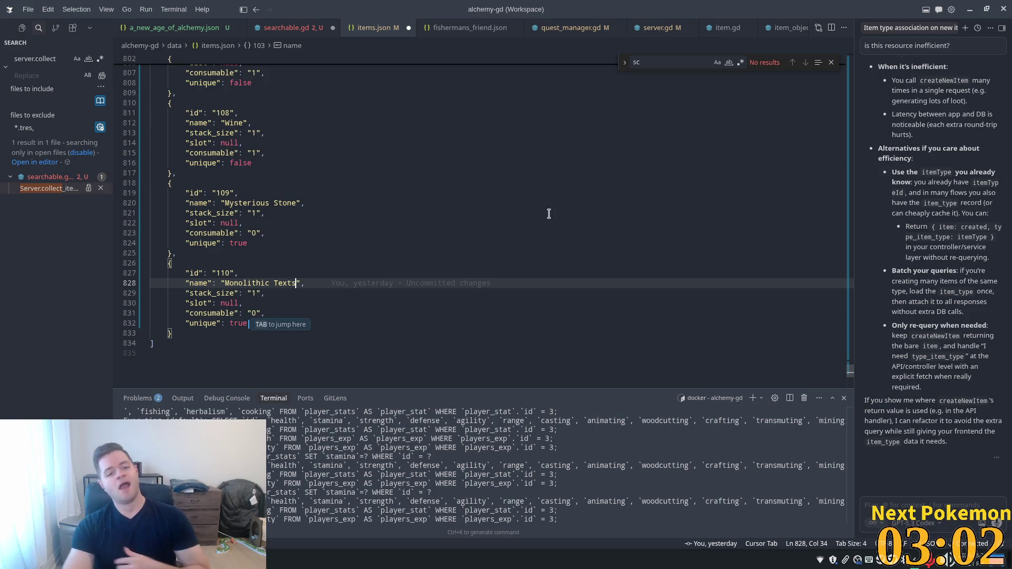
left_click(212, 322)
key("End")
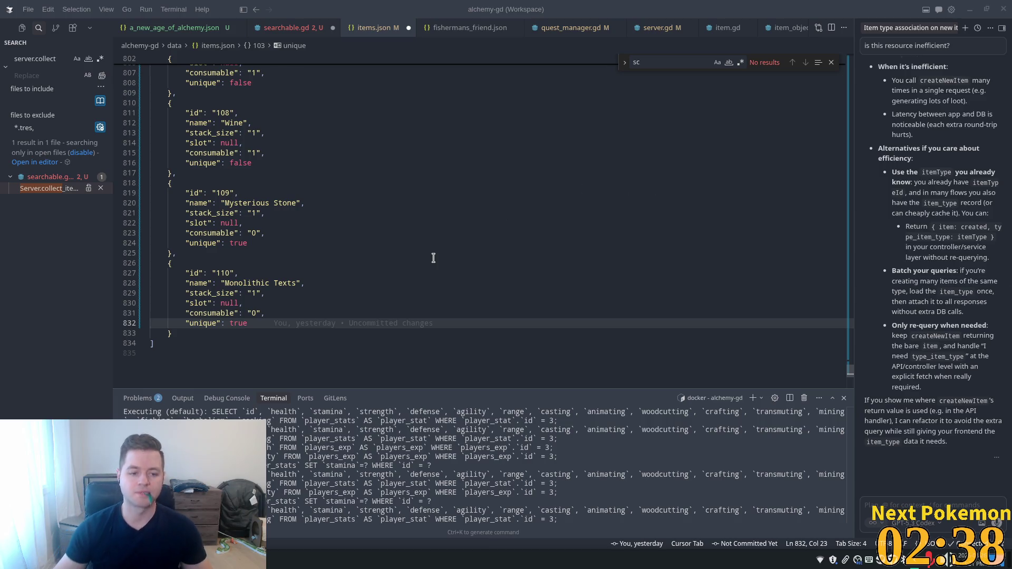
left_click(311, 248)
left_click(289, 293)
key("ctrl+s")
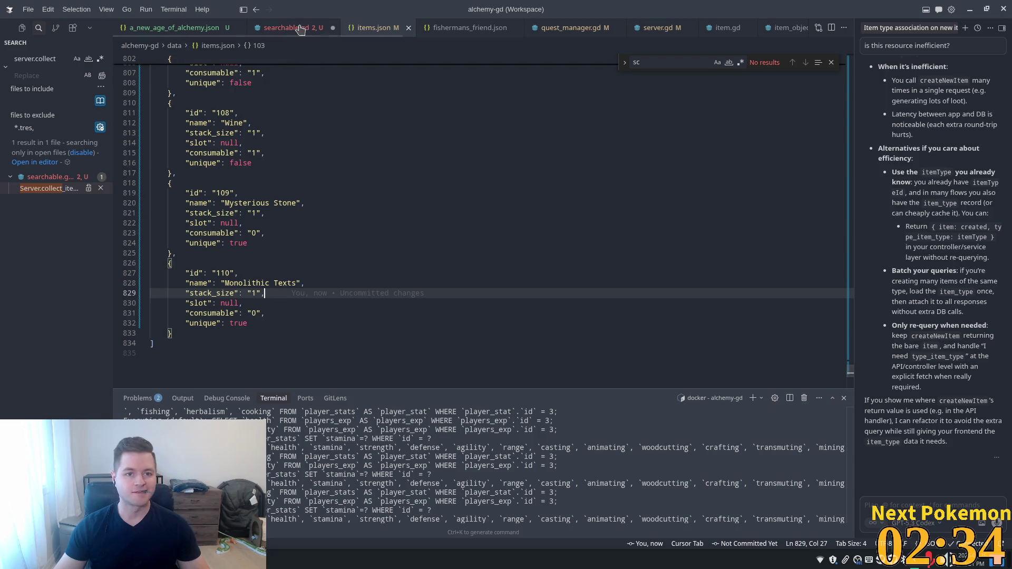
Step: In searchable.gd, replace the collect_item call with Server.grant_quest_items
left_click(302, 29)
double_click(293, 206)
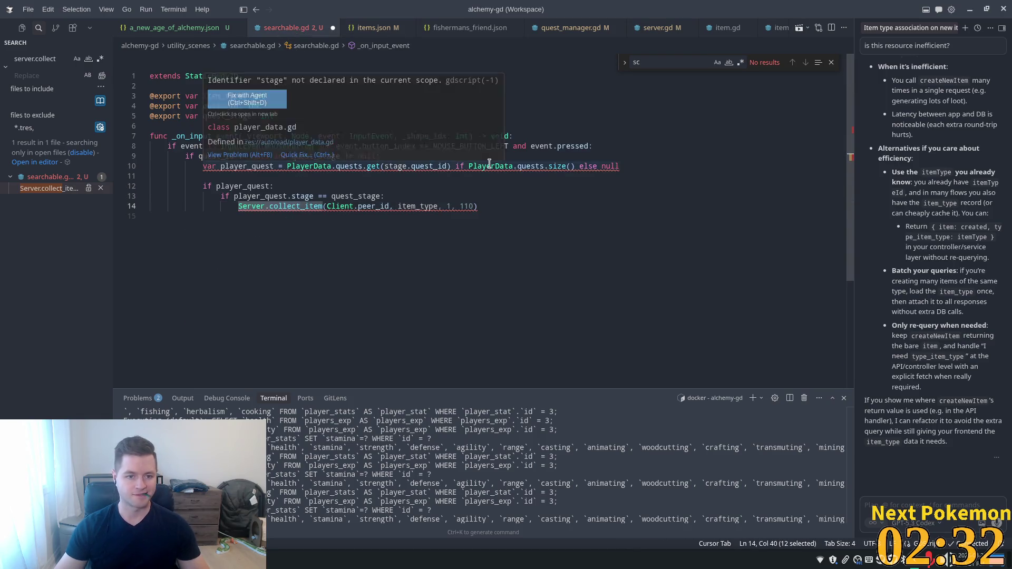
type("grant")
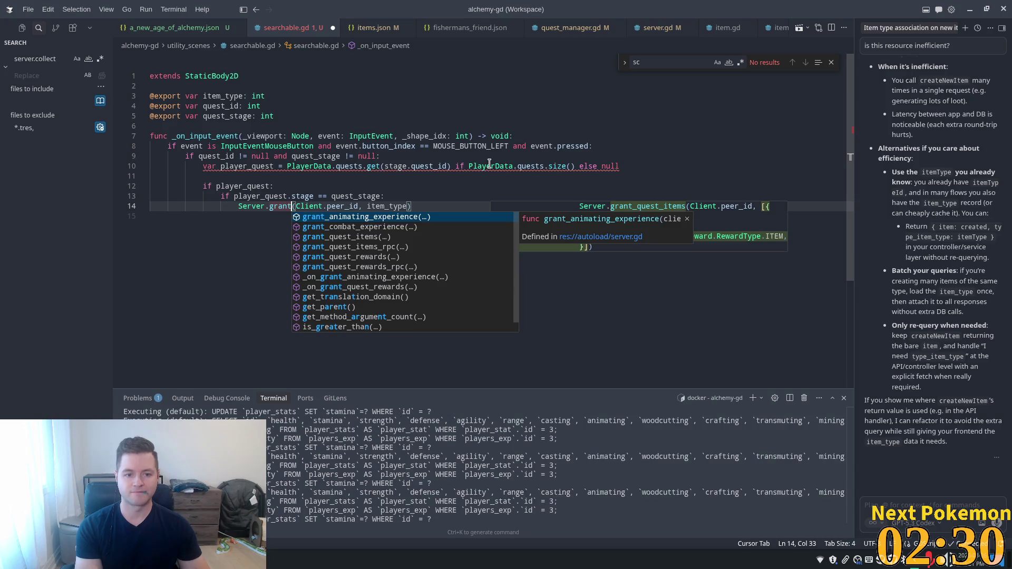
type("_")
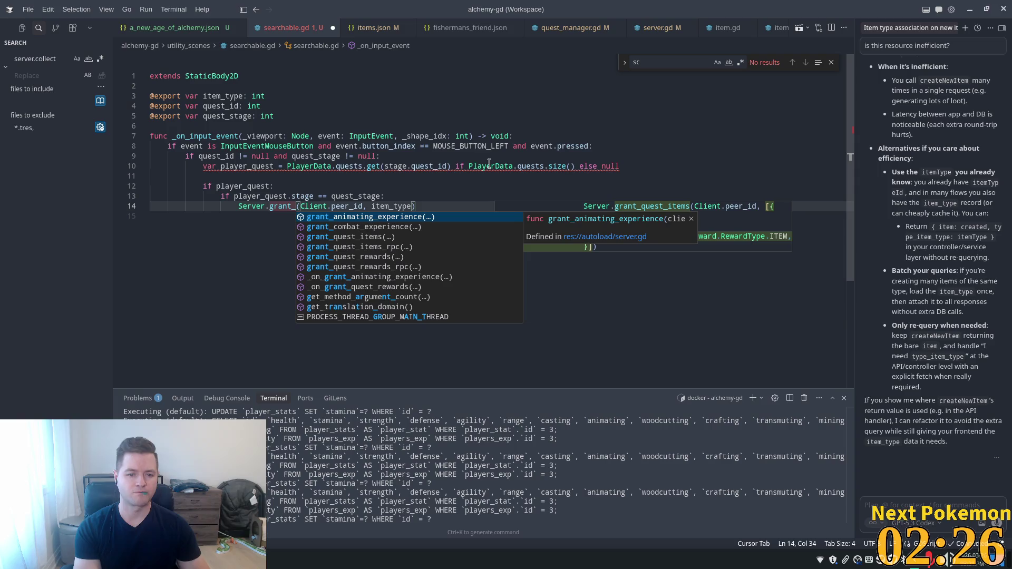
type("que")
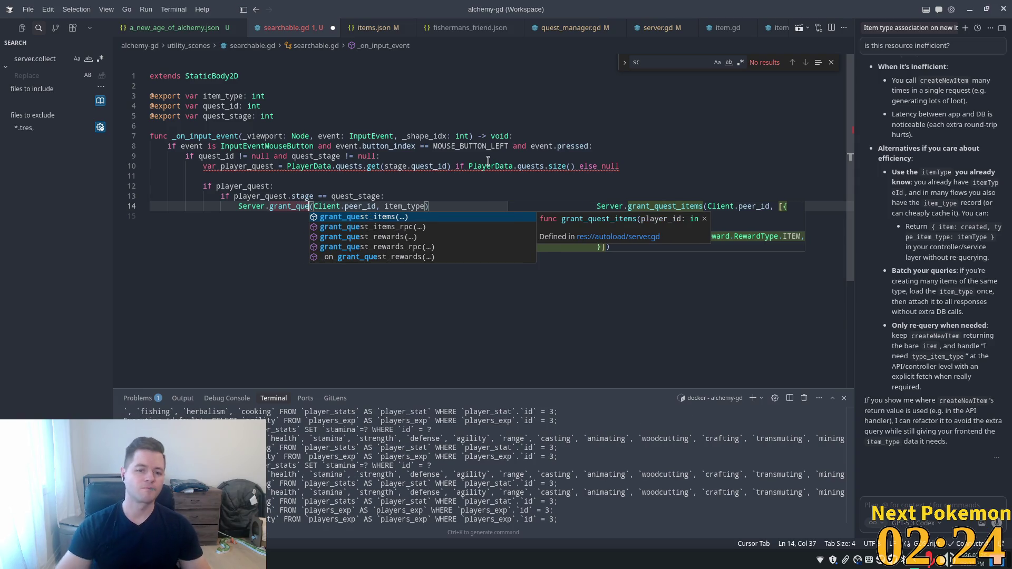
key("Return")
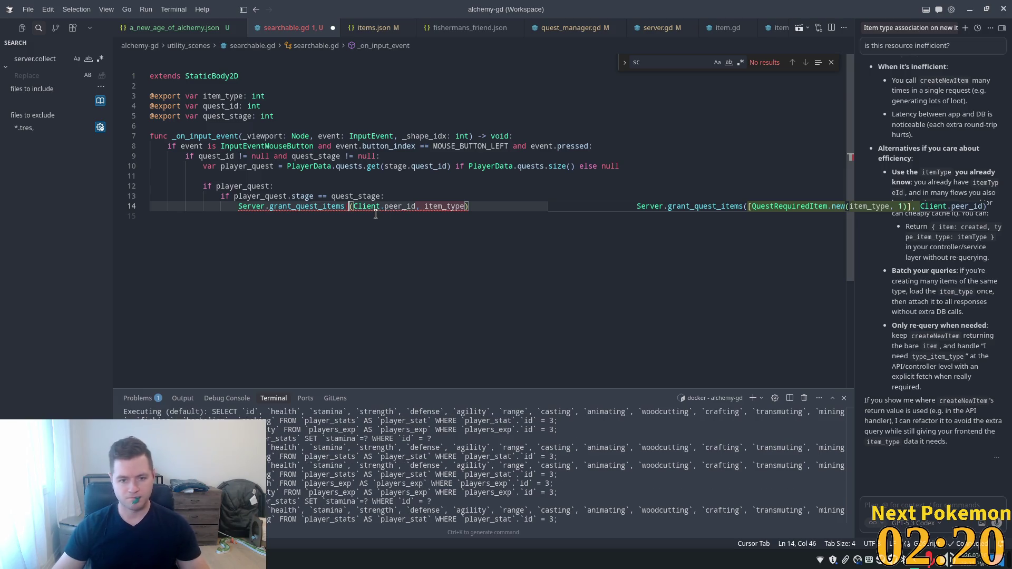
mouse_move(413, 209)
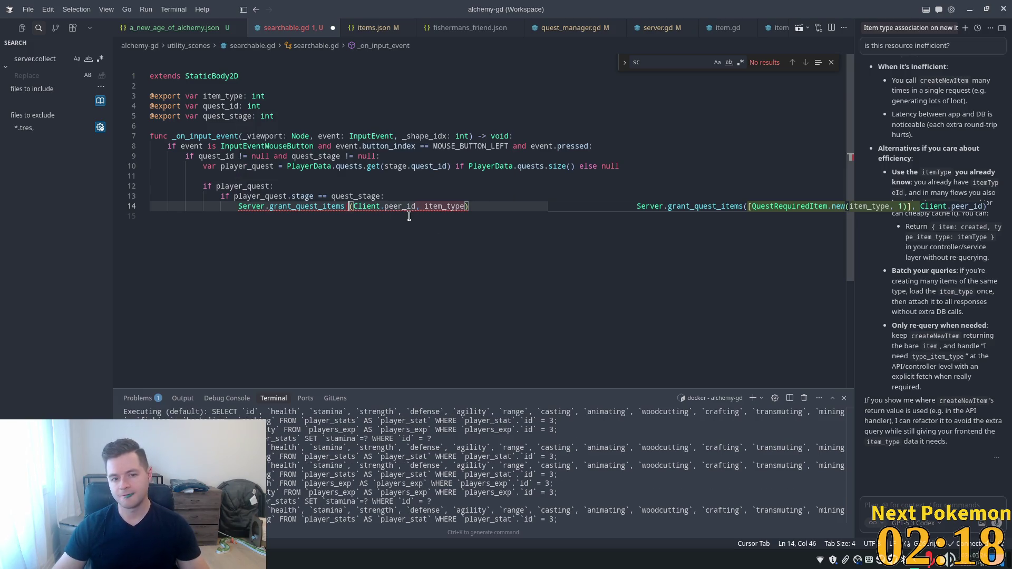
left_click(224, 94)
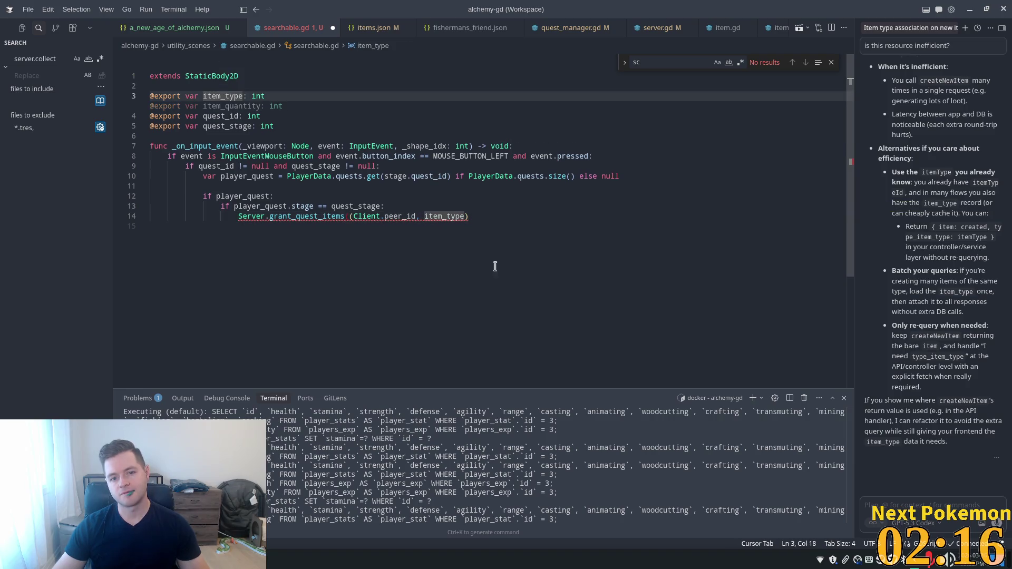
left_click(485, 218)
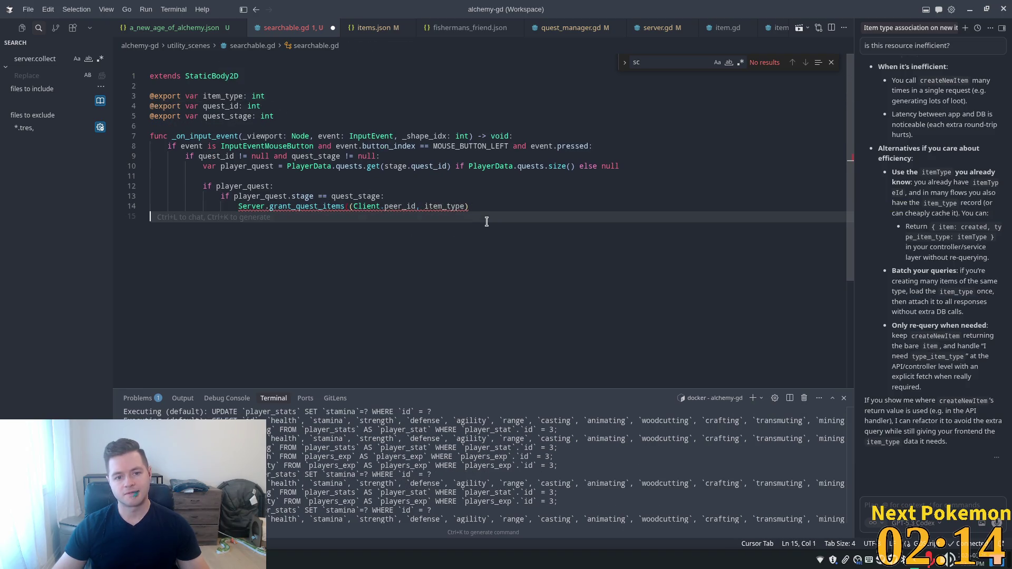
key("BackSpace")
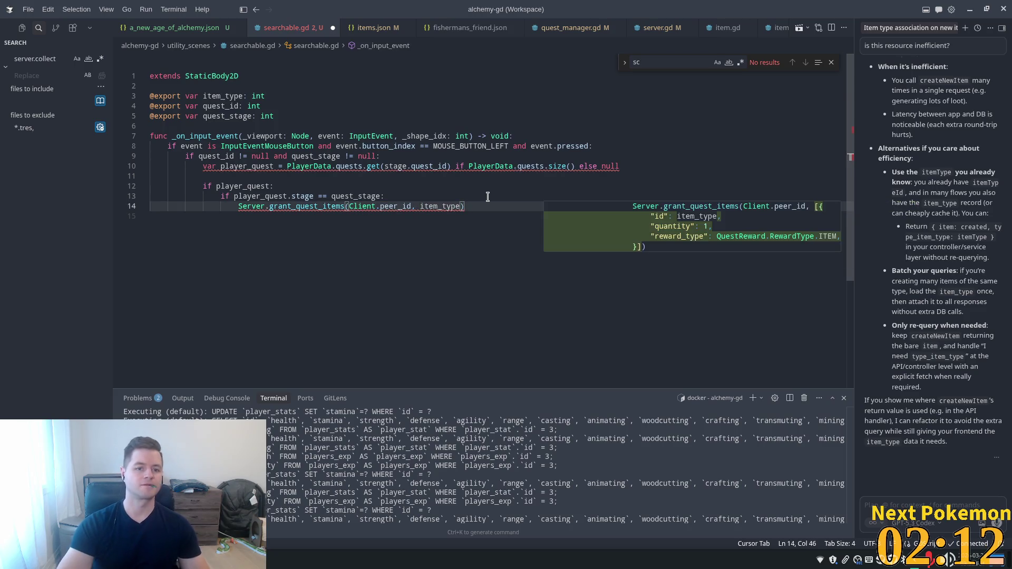
Step: Wrap item_type in array brackets as [item_type] in the grant call and save searchable.gd
left_click(426, 184)
mouse_move(280, 205)
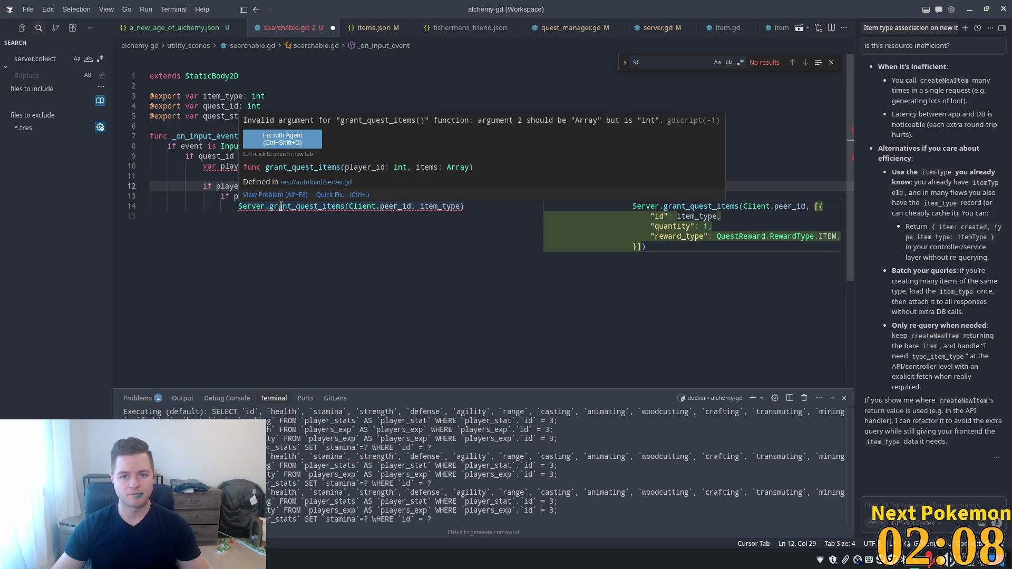
left_click(424, 206)
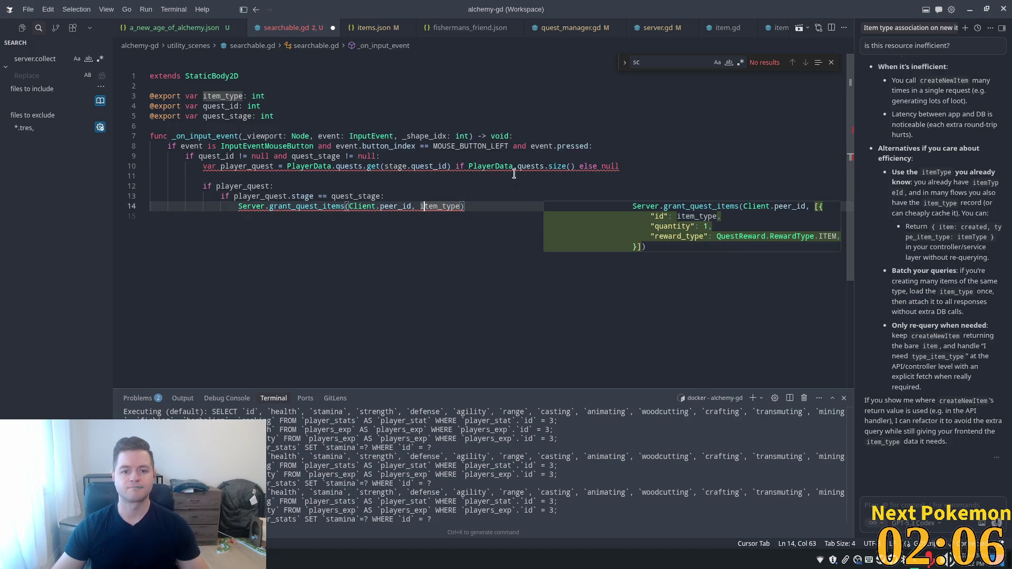
key("ctrl+d")
type("[")
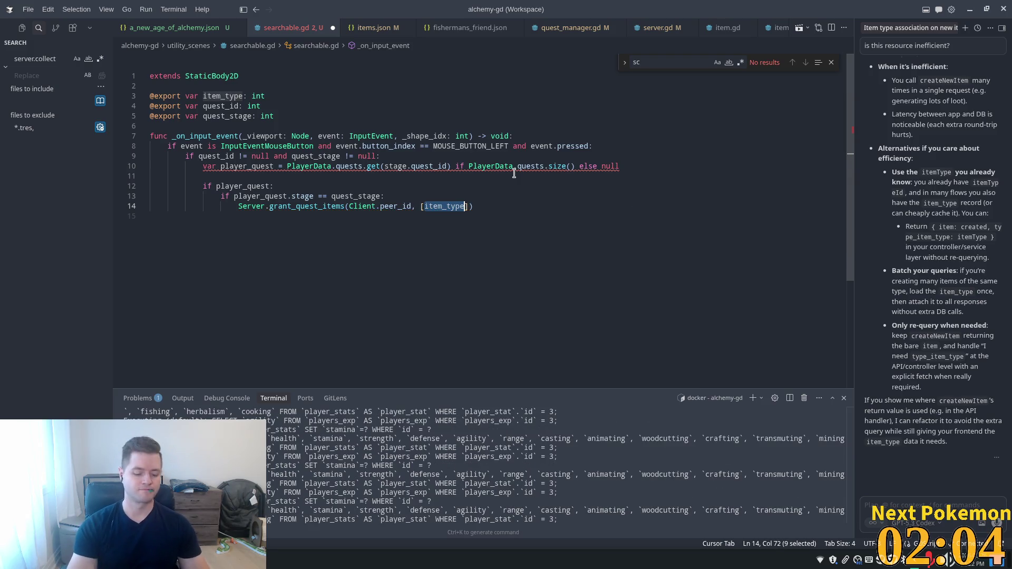
left_click(343, 166)
key("ctrl+s")
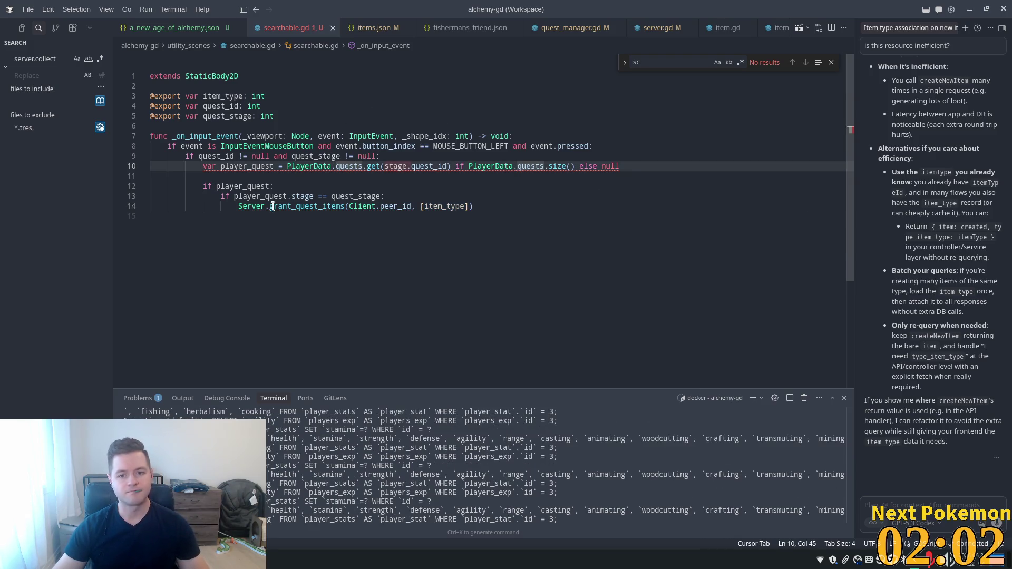
Step: Replace stage.quest_id with the exported quest_id in the quest lookup on line 10
mouse_move(269, 163)
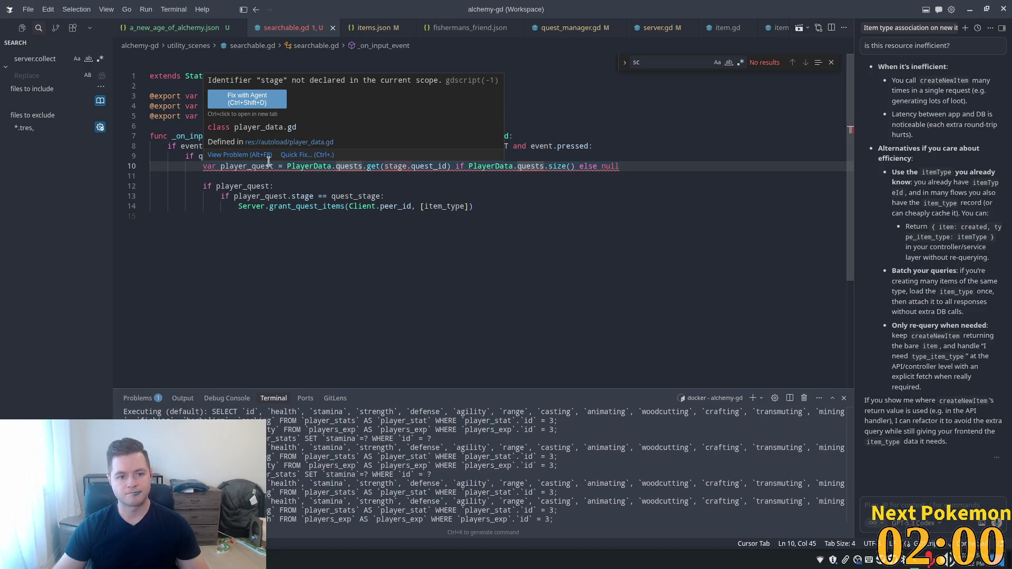
left_click(229, 106)
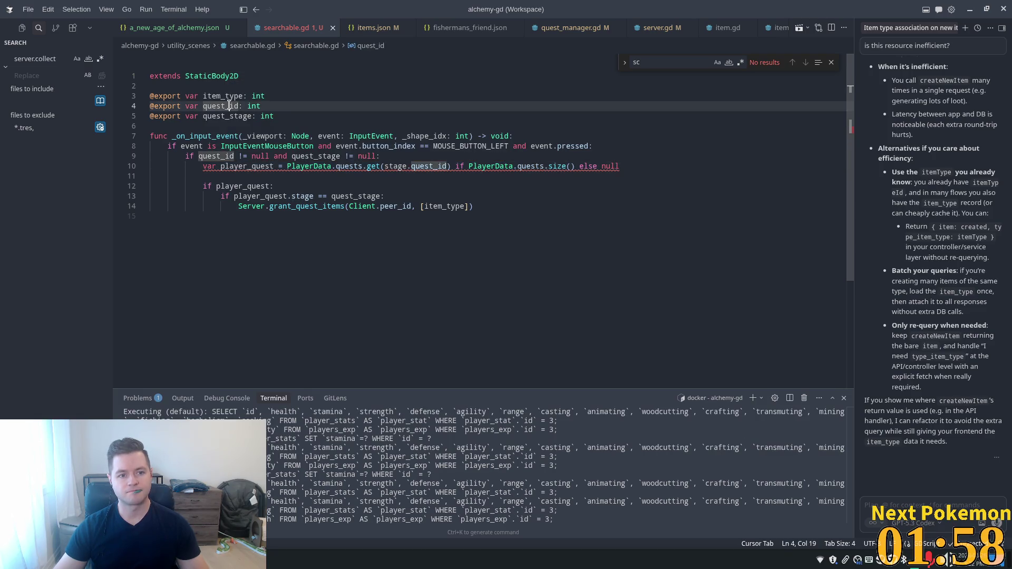
double_click(229, 106)
key("ctrl+c")
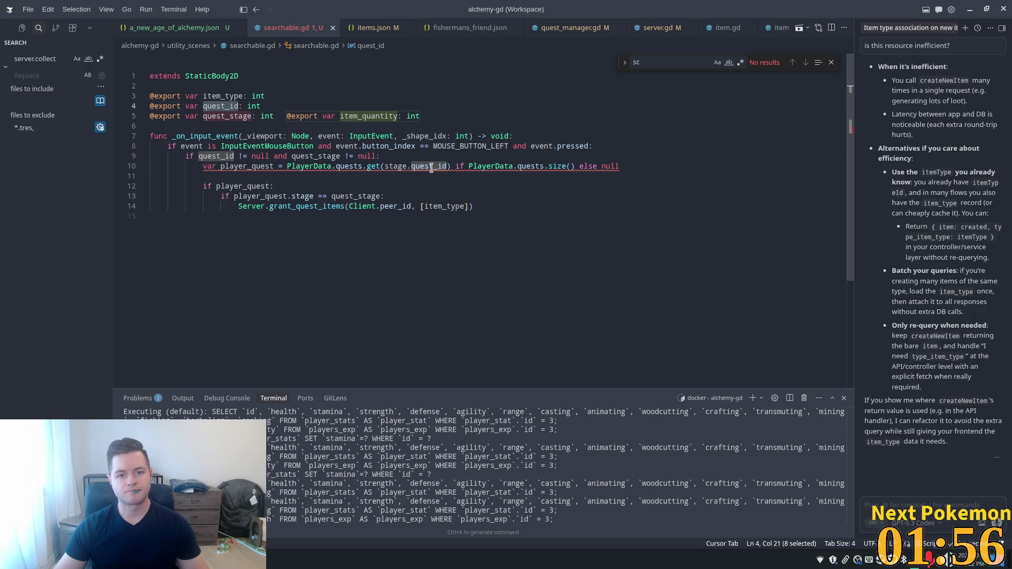
left_click_drag(447, 168, 392, 168)
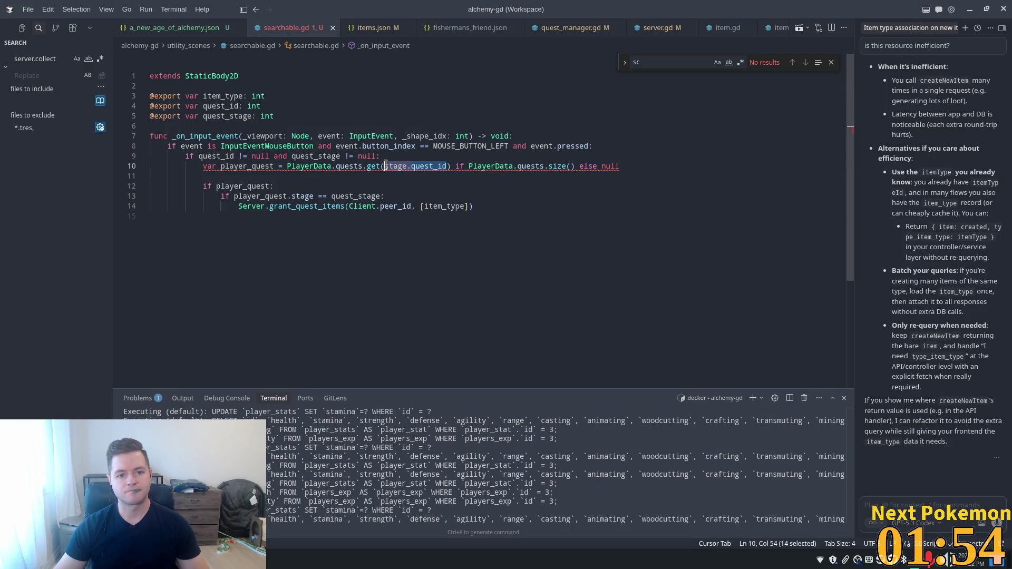
key("ctrl+v")
Step: Accept the Cursor Tab suggestion so the grant call passes [QuestRequiredItem.new(item_type, 1)]
left_click(338, 128)
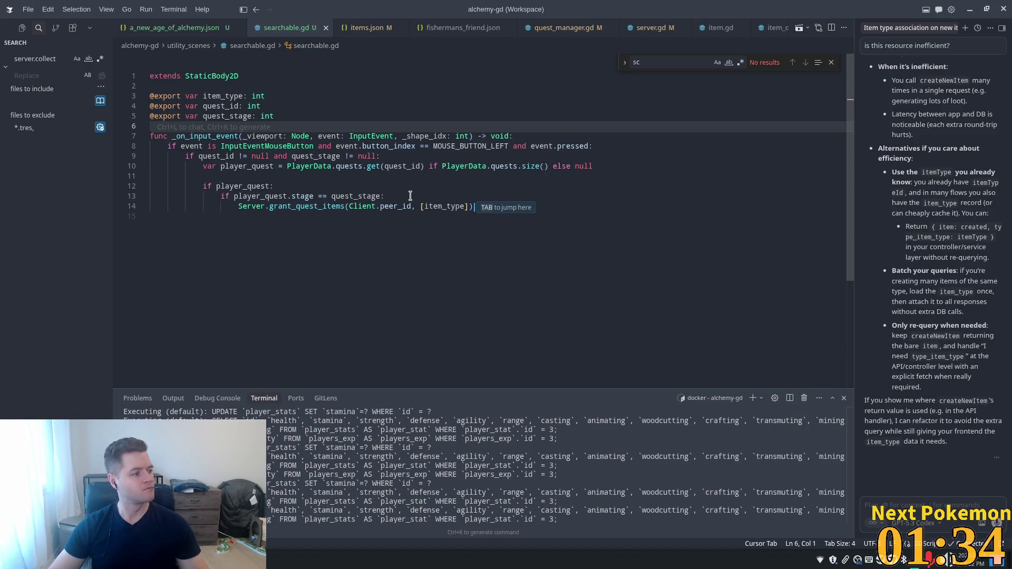
key("Tab")
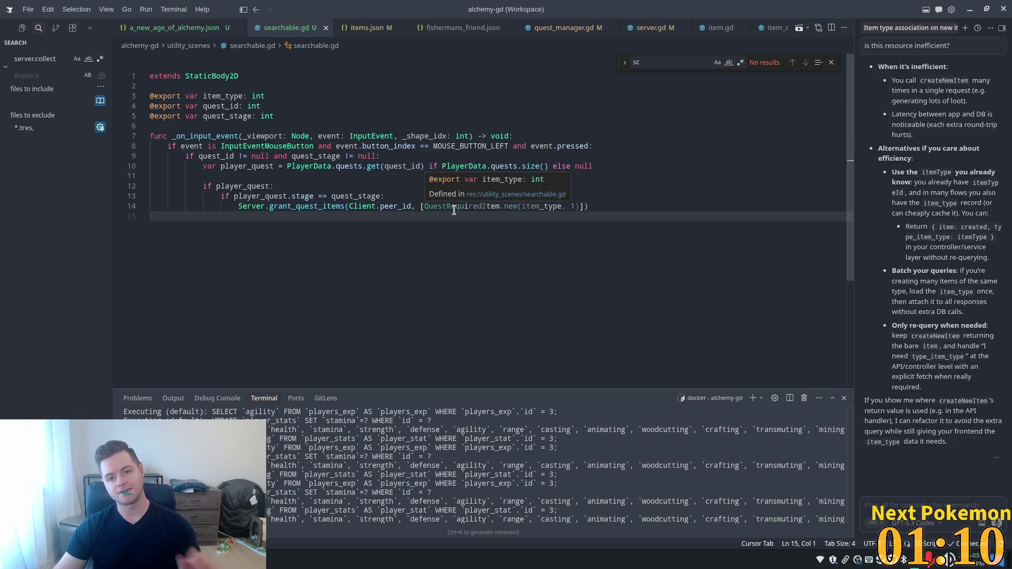
key("Tab")
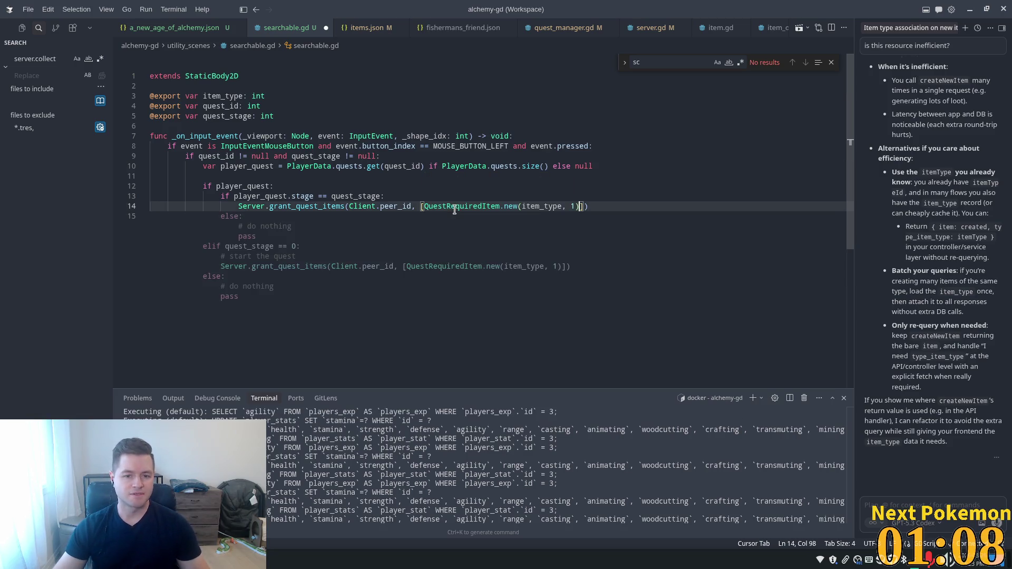
left_click(518, 167)
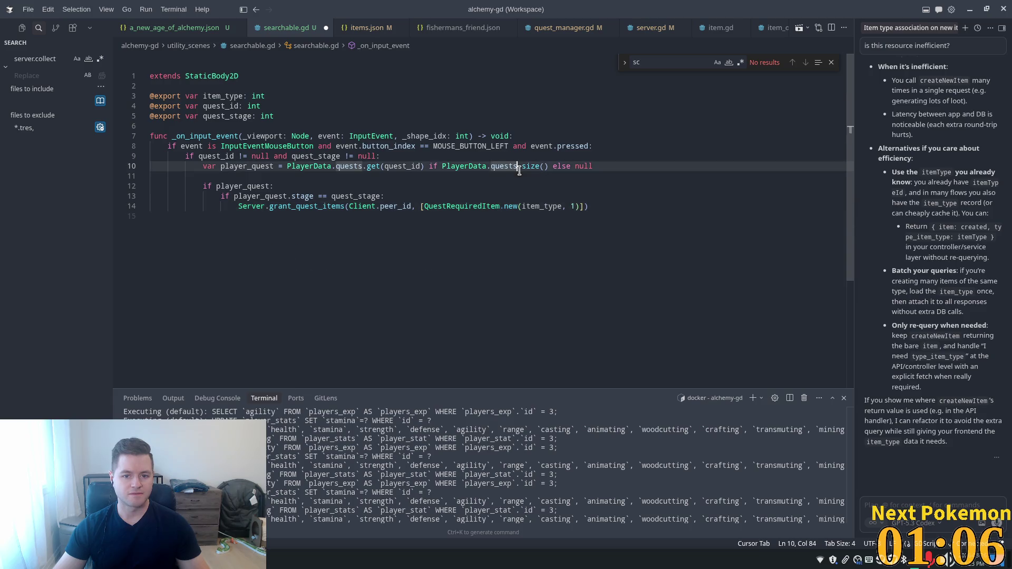
Step: Go to grant_quest_items' definition in server.gd, then open the QuestRequiredItem class
left_click(296, 207, "ctrl")
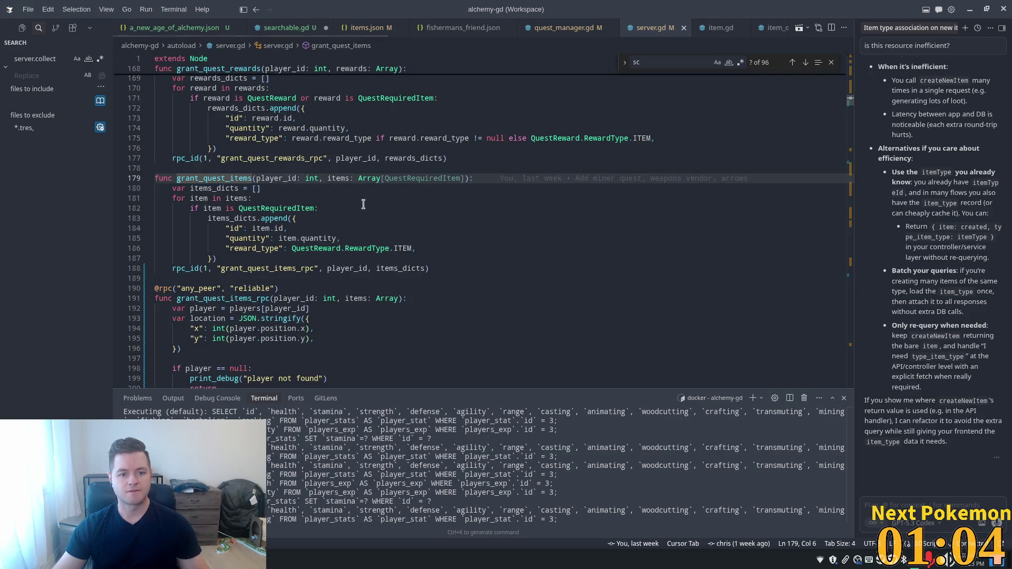
double_click(284, 209)
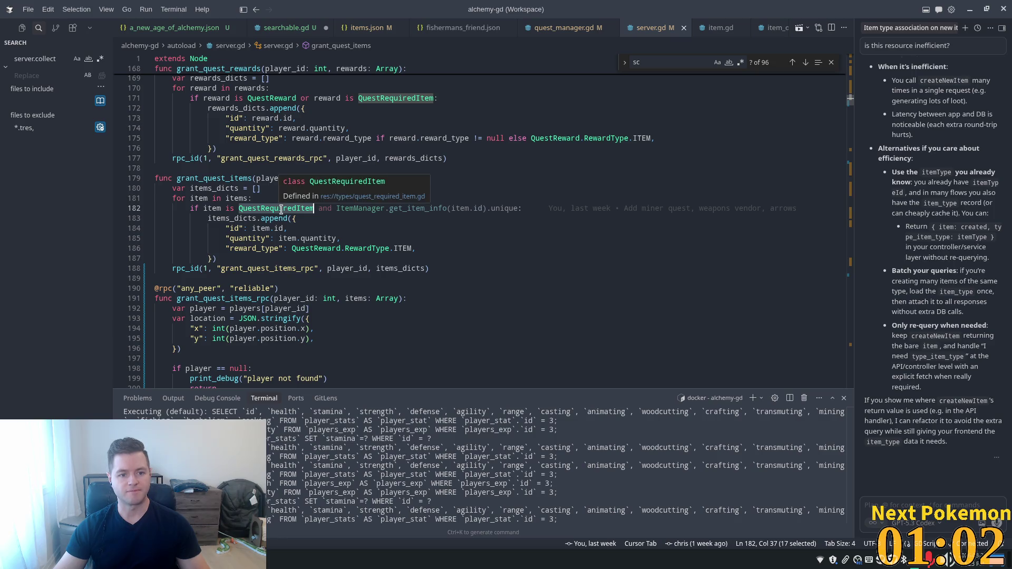
left_click(281, 208, "ctrl")
key("Down")
key("Down")
key("Down")
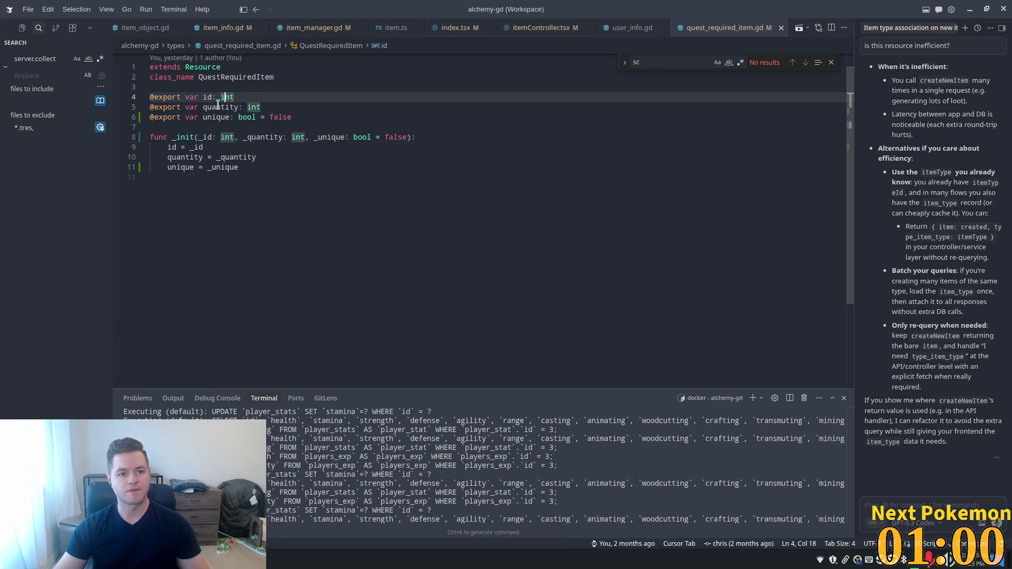
Step: Compare the unique field in quest_required_item.gd with the one in item_info.gd
left_click(217, 117)
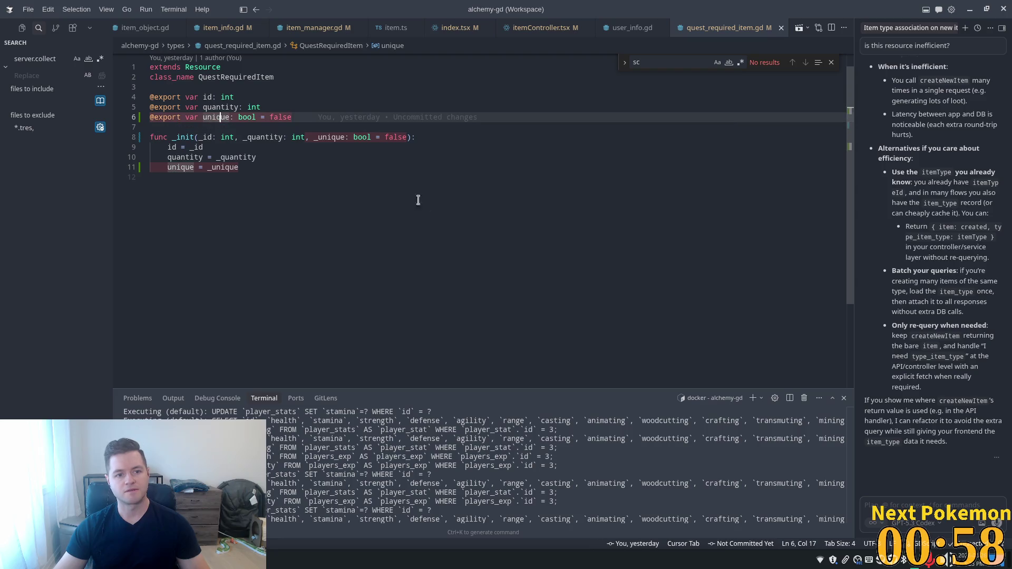
left_click(221, 27)
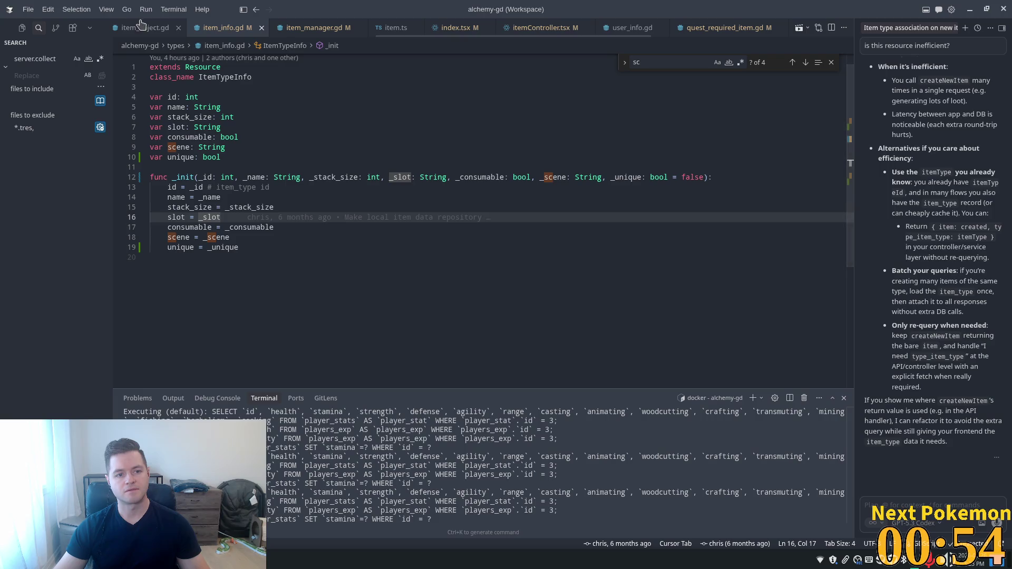
left_click(716, 29)
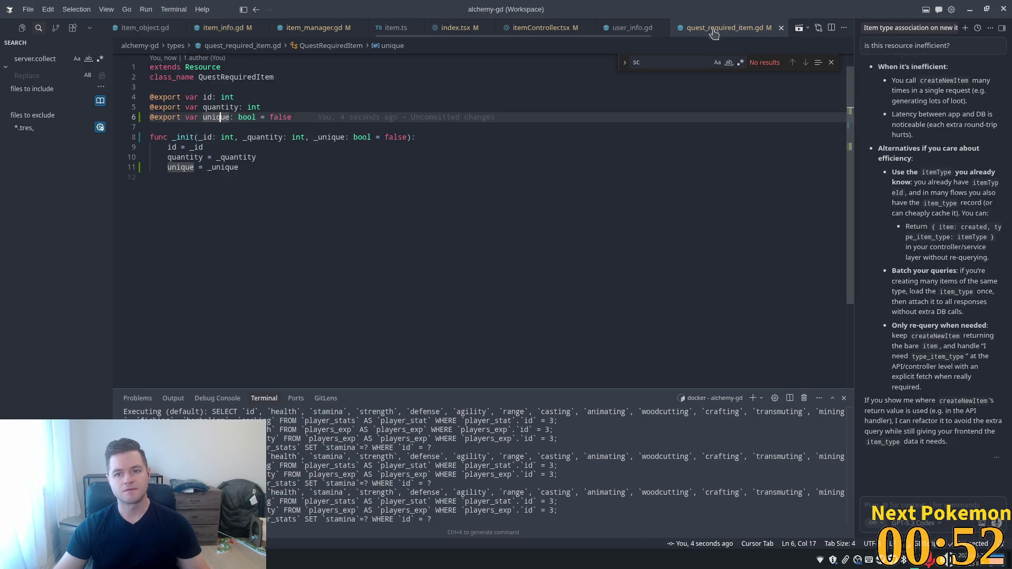
left_click(200, 167)
double_click(203, 167)
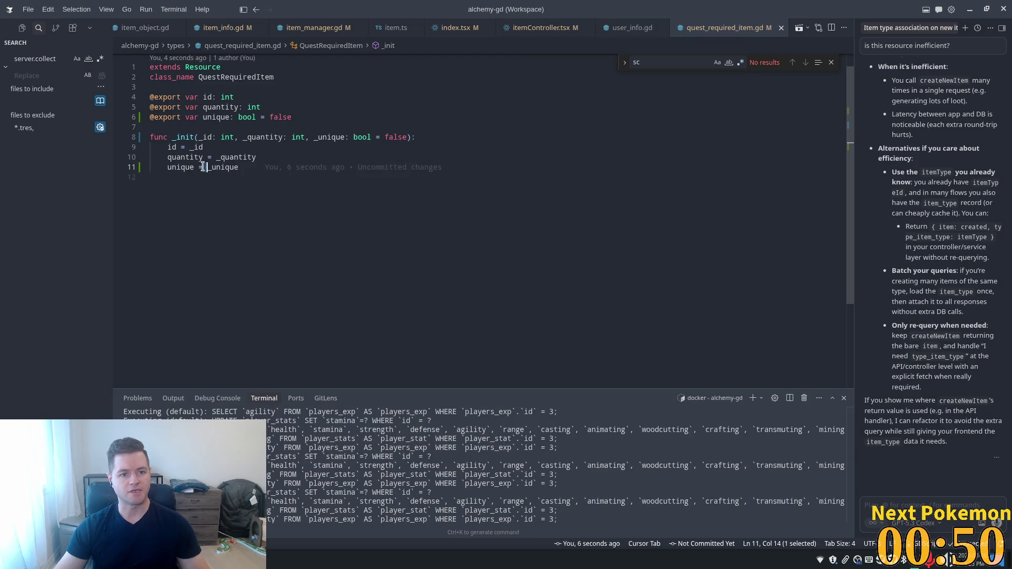
double_click(250, 77)
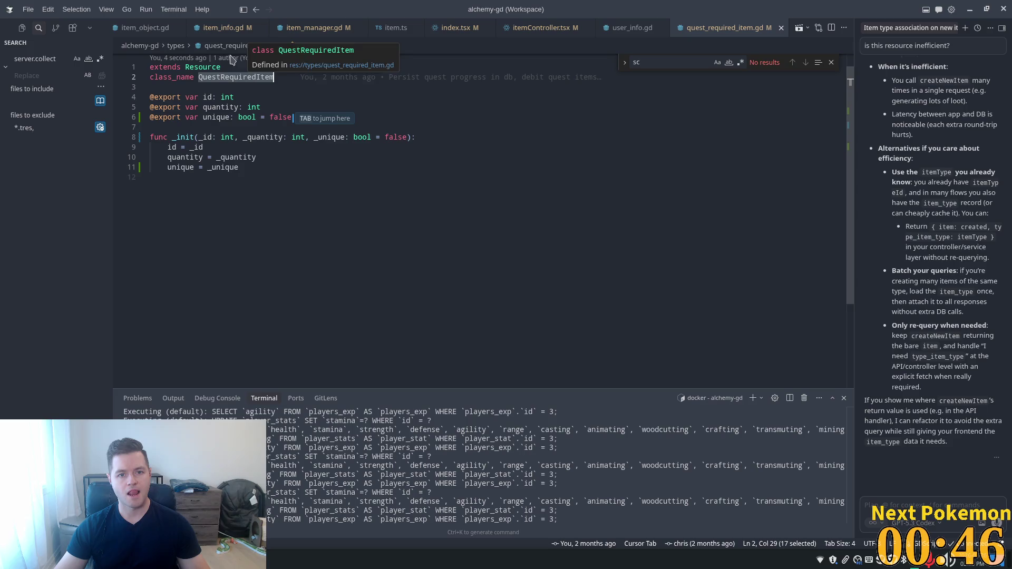
Step: Search server.gd for 'unique' in grant_quest_items_rpc, then view user_info.gd's find_inventory_item_by_item_type_id
key("ctrl+p")
type("server")
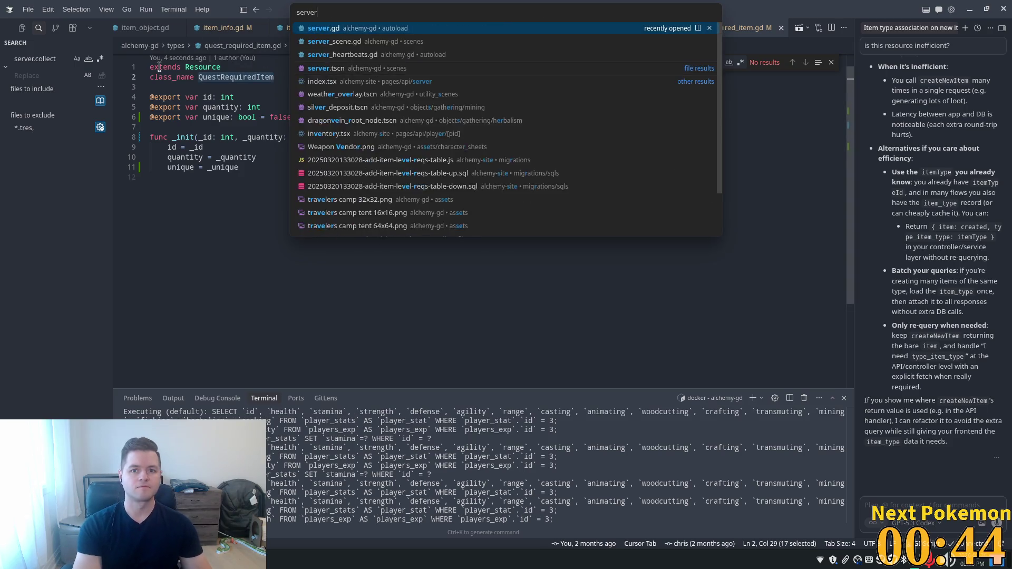
key("Return")
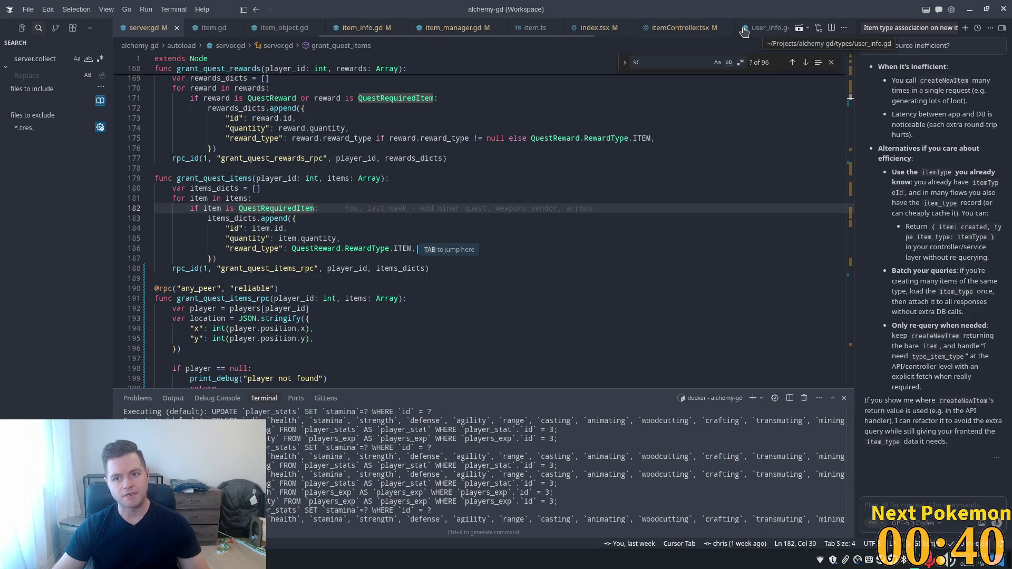
scroll(561, 134, "down", 4)
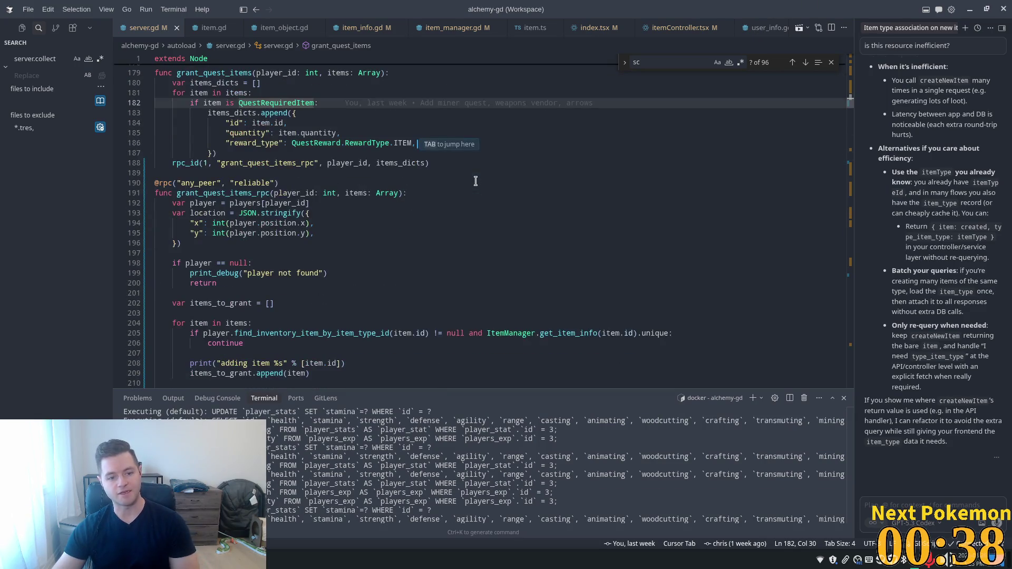
left_click(469, 180)
key("ctrl+f")
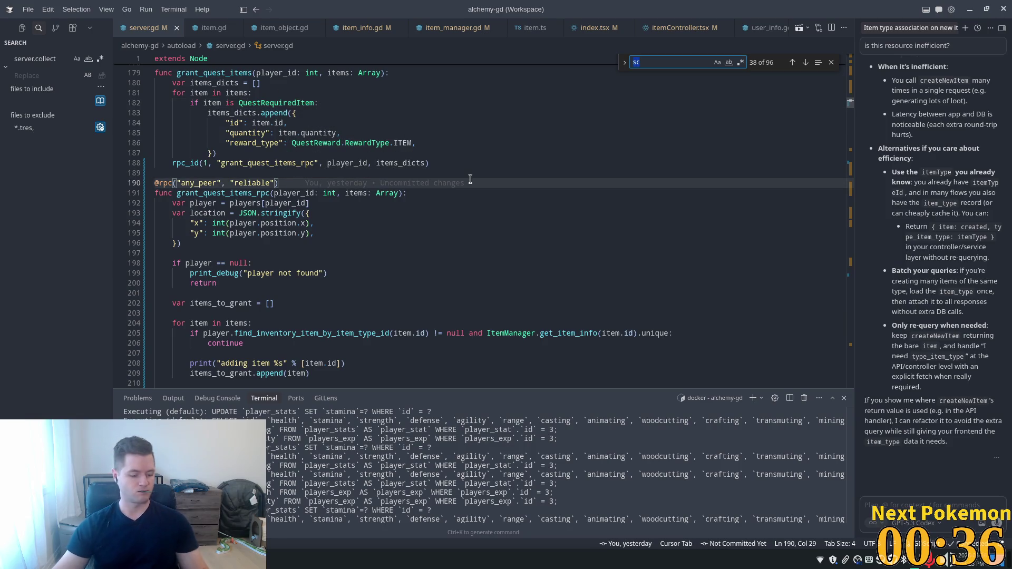
type("unique")
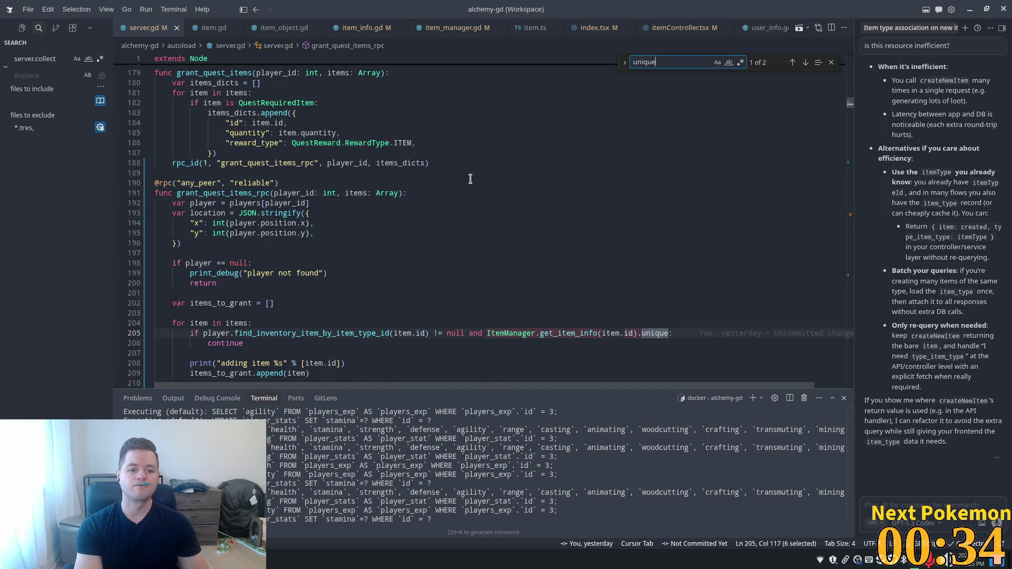
key("Return")
key("Return")
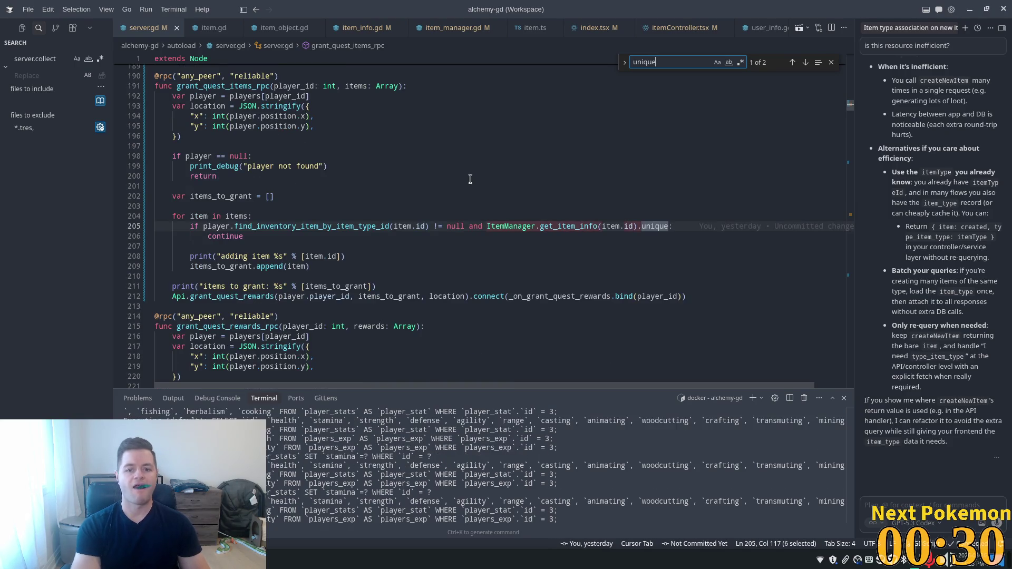
left_click(749, 26)
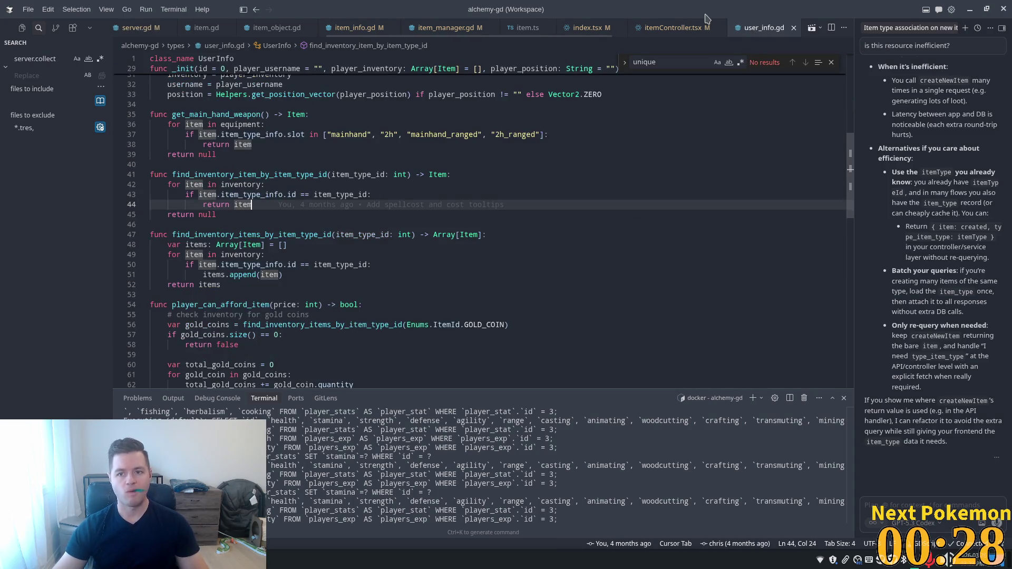
scroll(680, 29, "down", 3)
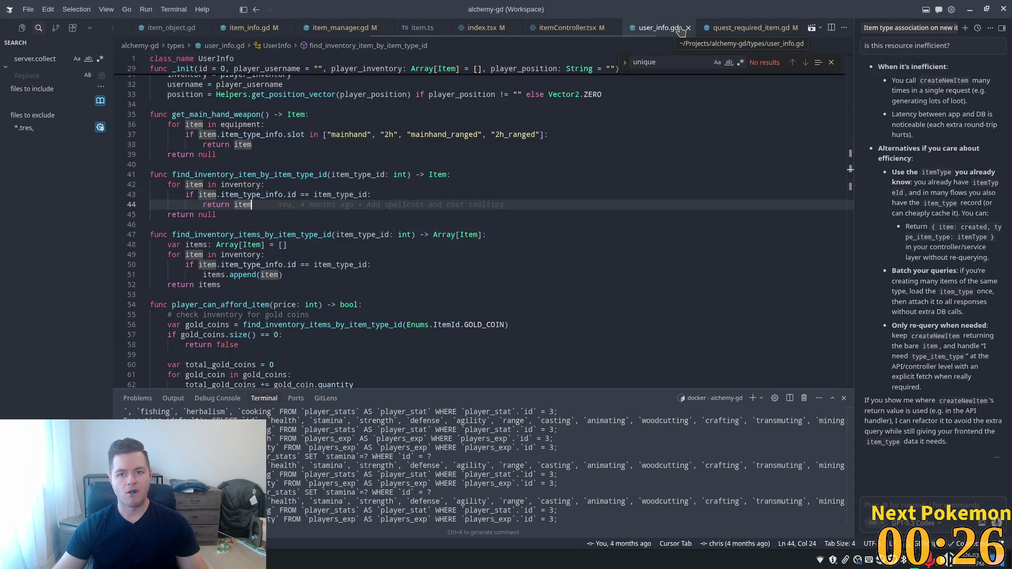
left_click(631, 27)
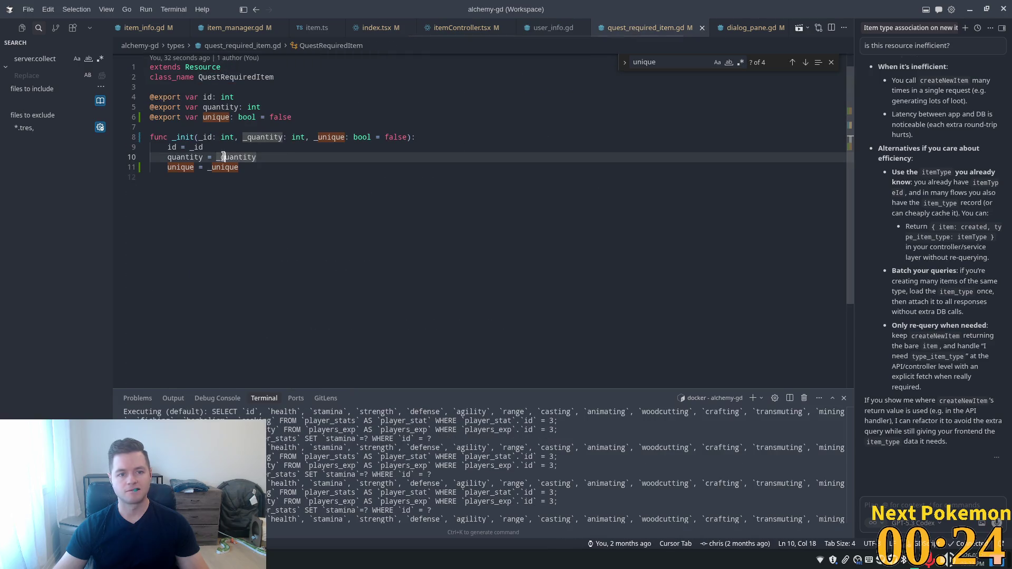
left_click_drag(243, 167, 114, 169)
key("BackSpace")
key("BackSpace")
mouse_move(407, 137)
left_mouse_down()
mouse_move(311, 136)
mouse_move(309, 113)
mouse_move(106, 115)
left_mouse_up()
key("BackSpace")
left_click(300, 97)
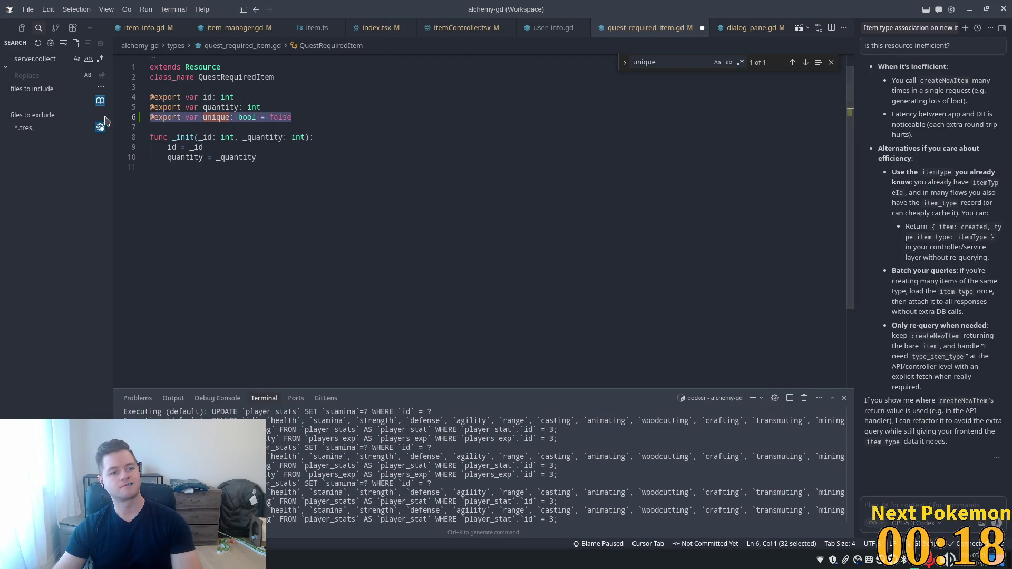
key("BackSpace")
key("ctrl+s")
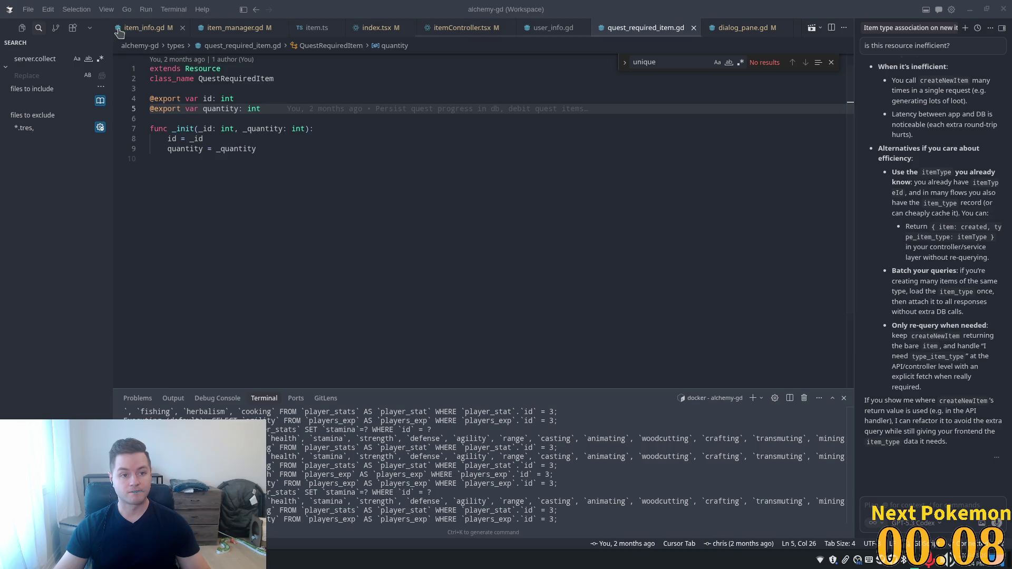
Step: Review searchable.gd's quest_stage check on line 9, dismissing the suggested extra condition
scroll(146, 31, "up", 2)
scroll(146, 30, "up", 5)
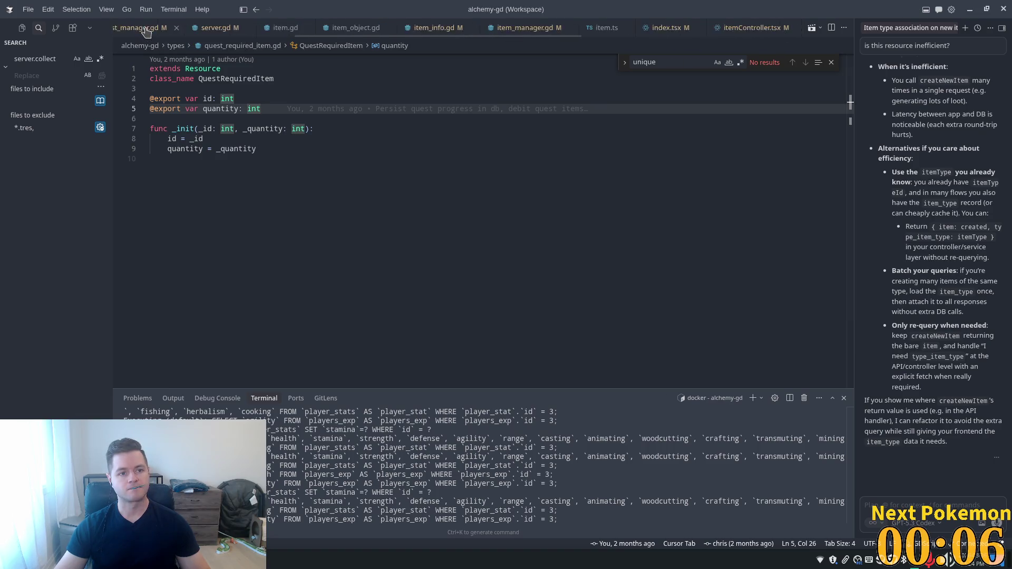
scroll(149, 32, "up", 3)
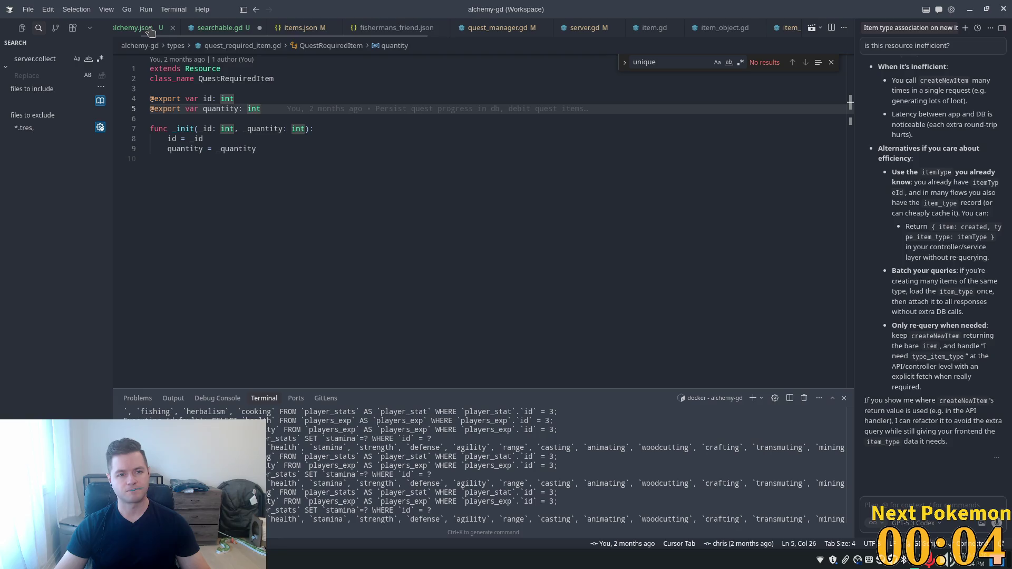
left_click(287, 29)
left_click(335, 156)
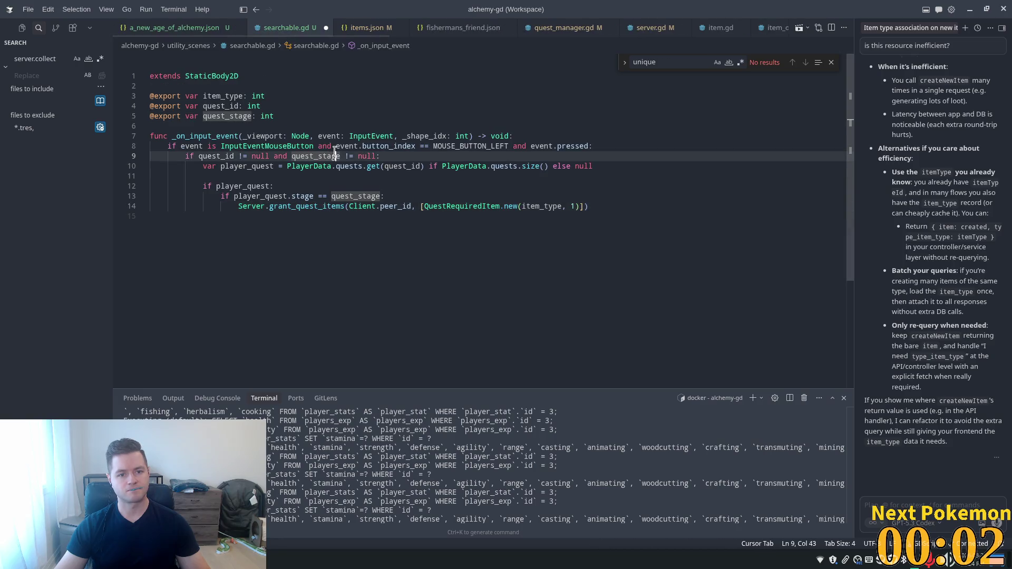
left_click(473, 186)
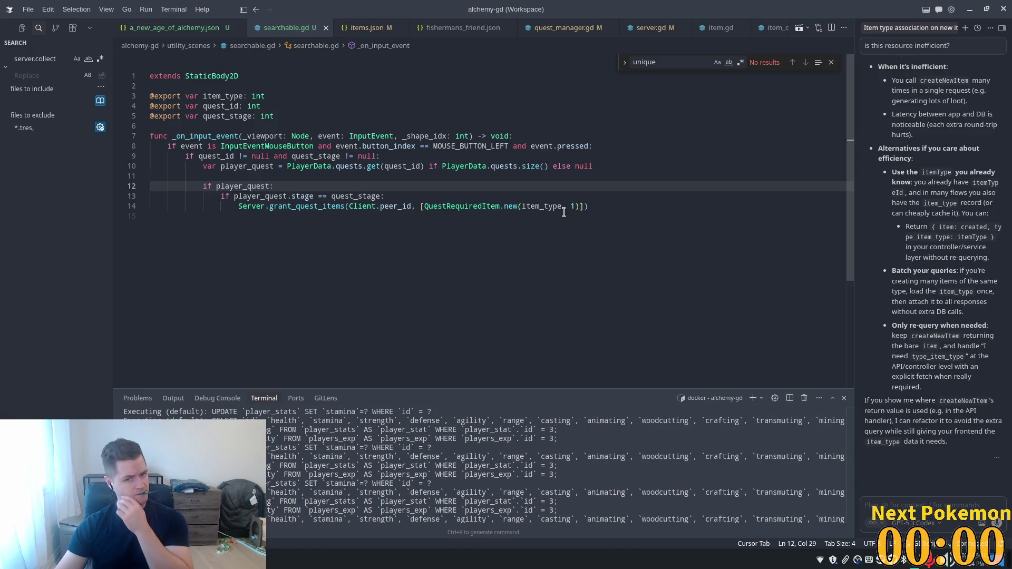
mouse_move(544, 210)
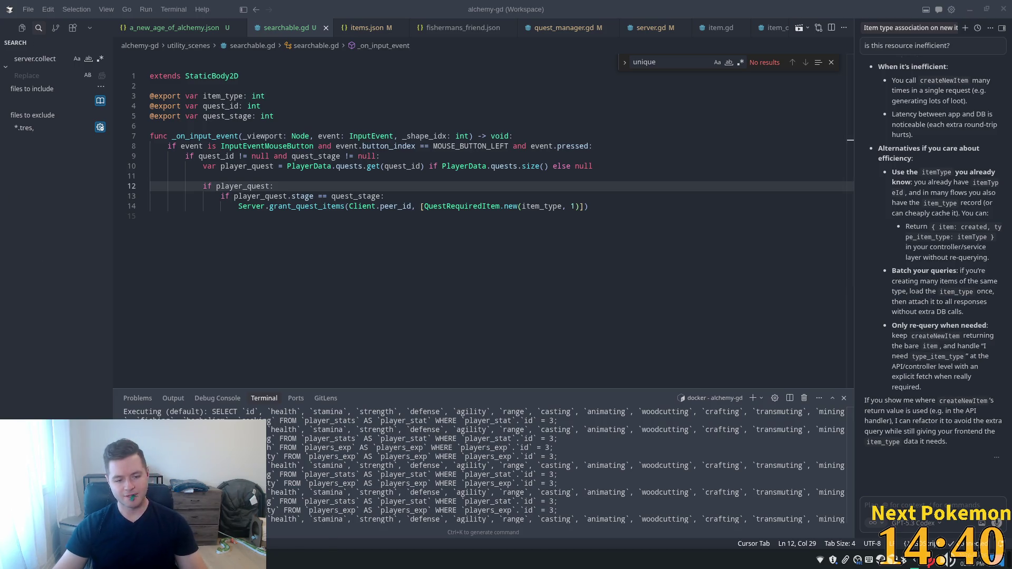
key("alt+Tab")
key("alt+Tab")
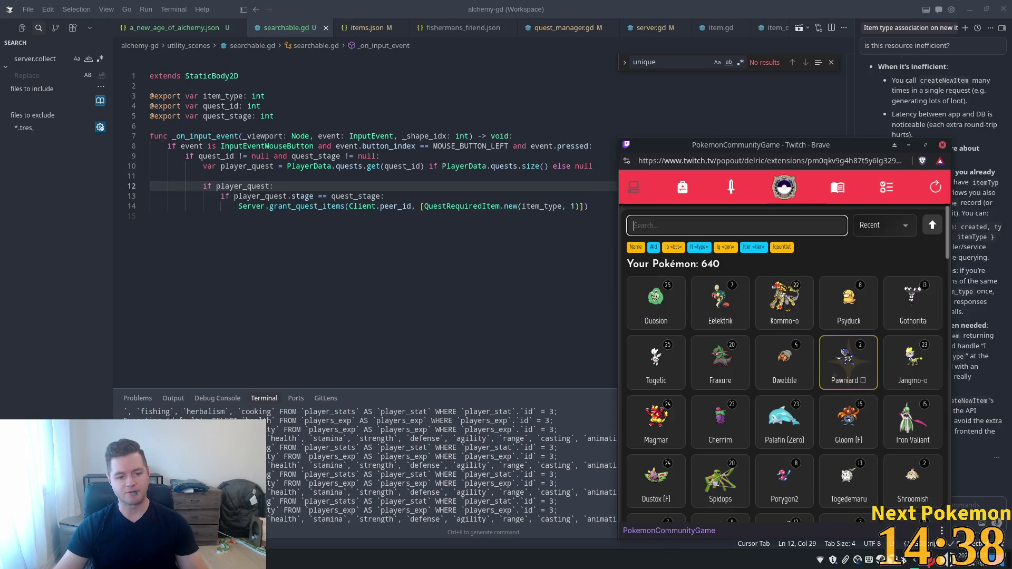
Step: Move the game window toward the centre and view the Geo Ball details without selling
left_click_drag(705, 151, 412, 96)
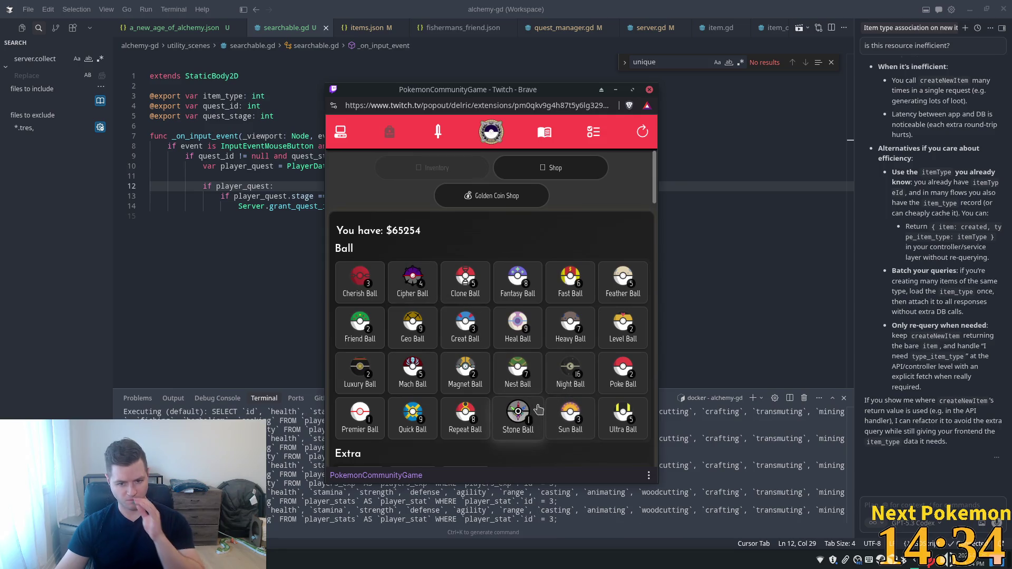
left_click(408, 332)
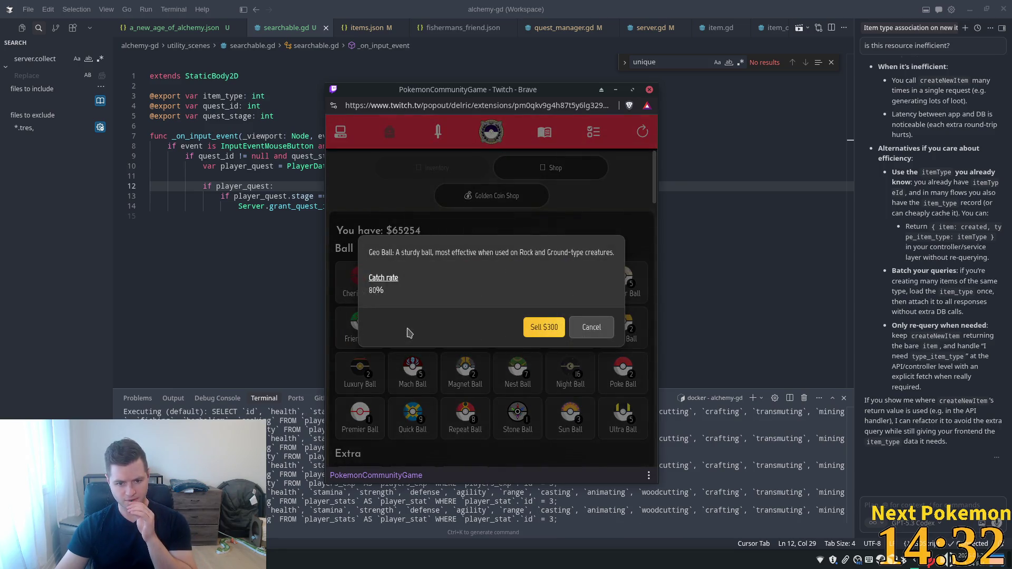
left_click(589, 328)
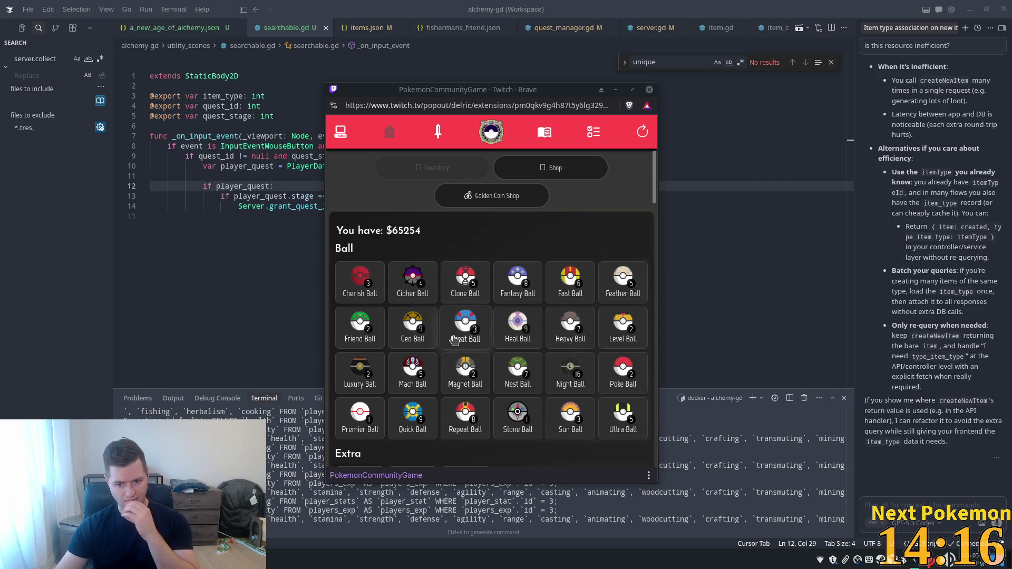
Step: Browse the Missions page, return to the Pokémon collection, and check the calendar date
left_click(591, 138)
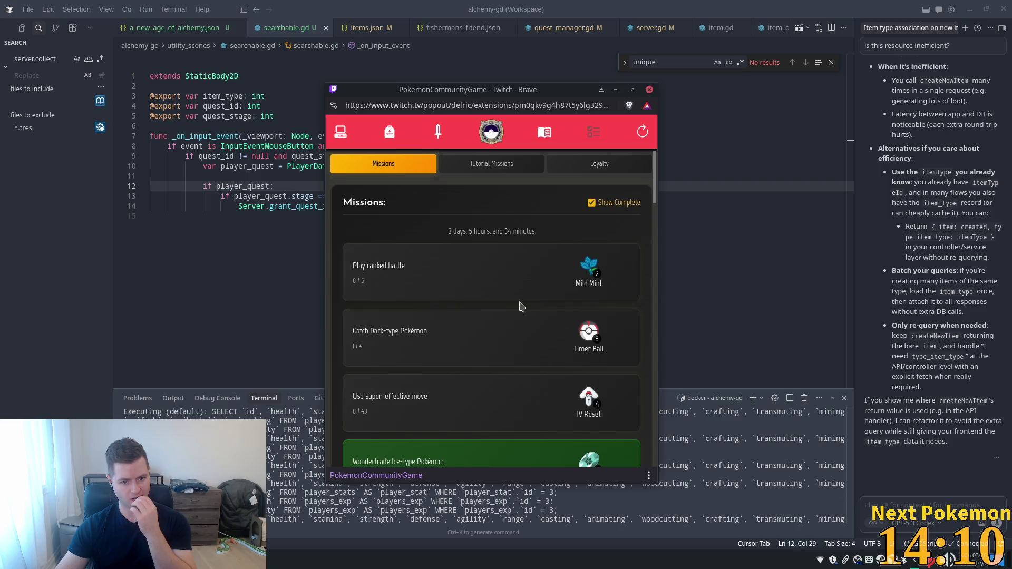
scroll(513, 290, "down", 3)
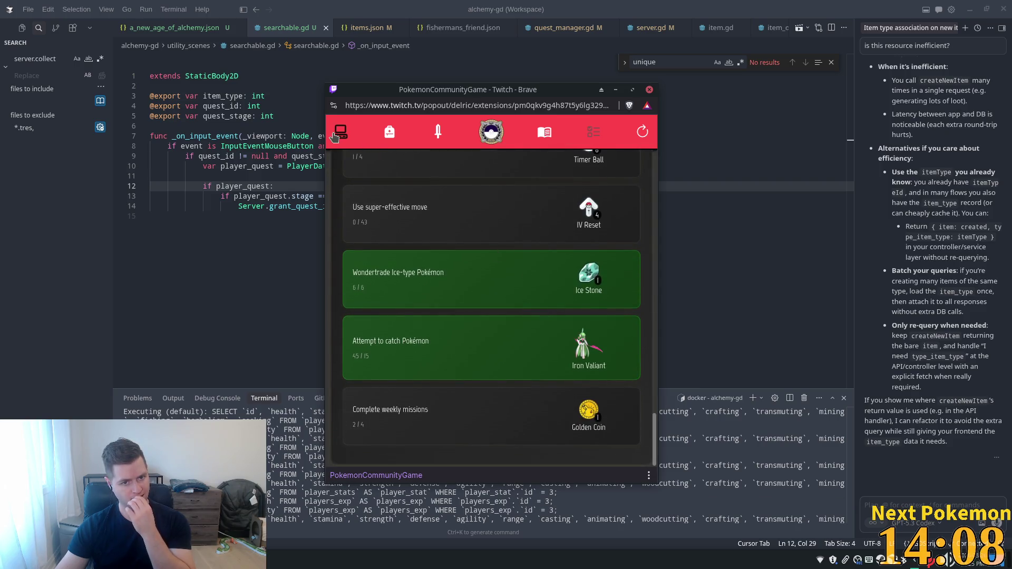
left_click(340, 133)
left_click(975, 562)
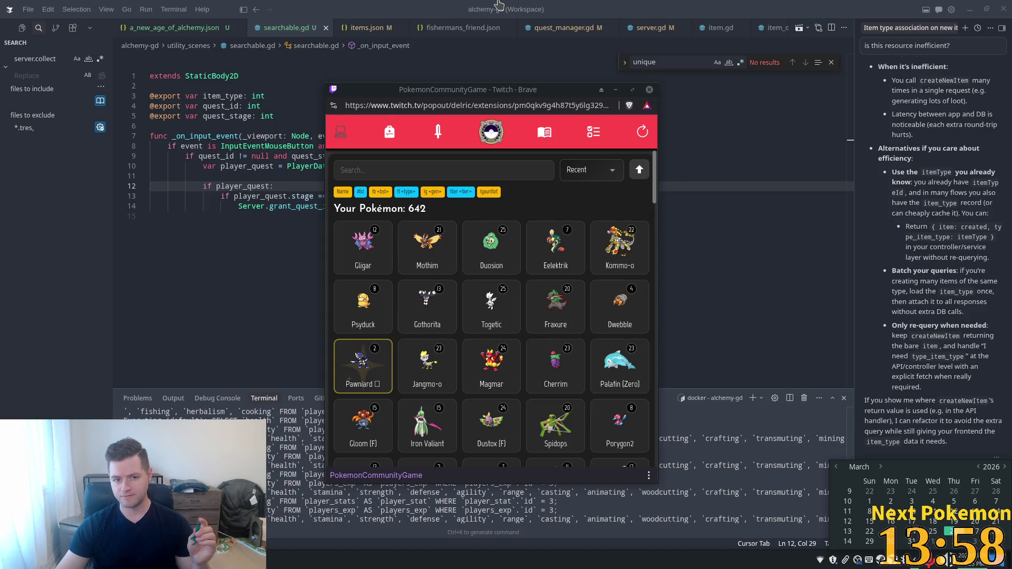
left_click(474, 6)
key("alt+Tab")
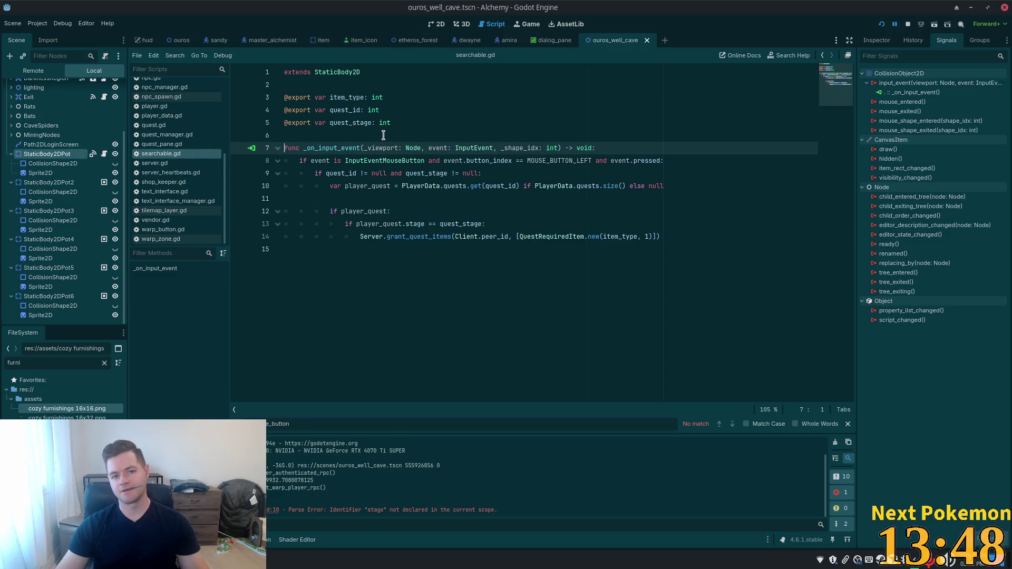
Step: Return from Godot's searchable.gd view to the same script in Cursor
key("alt+Tab")
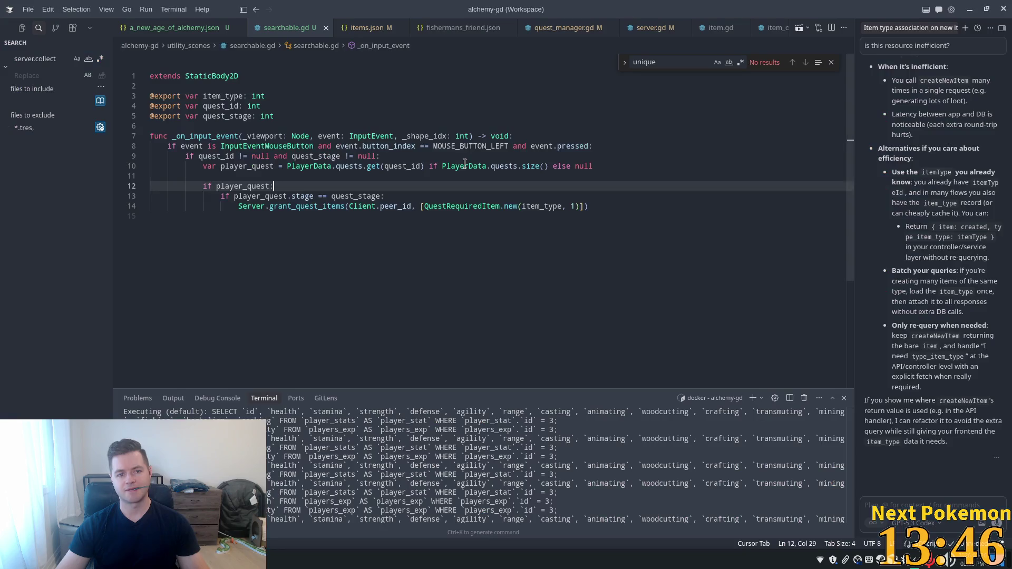
Step: Add an else branch under if player_quest that calls Server.grant_quest_items
left_click(327, 206)
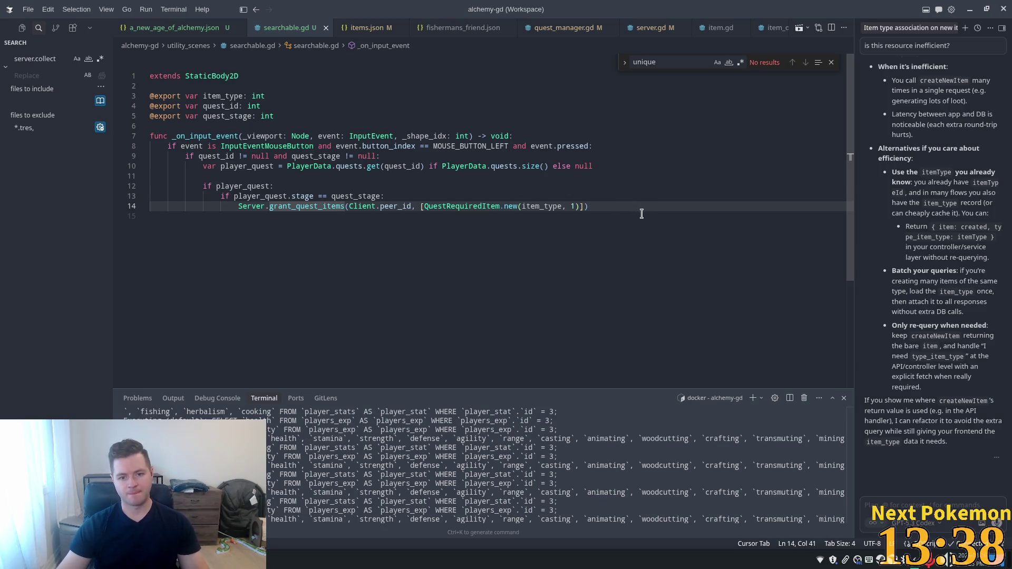
left_click(242, 206)
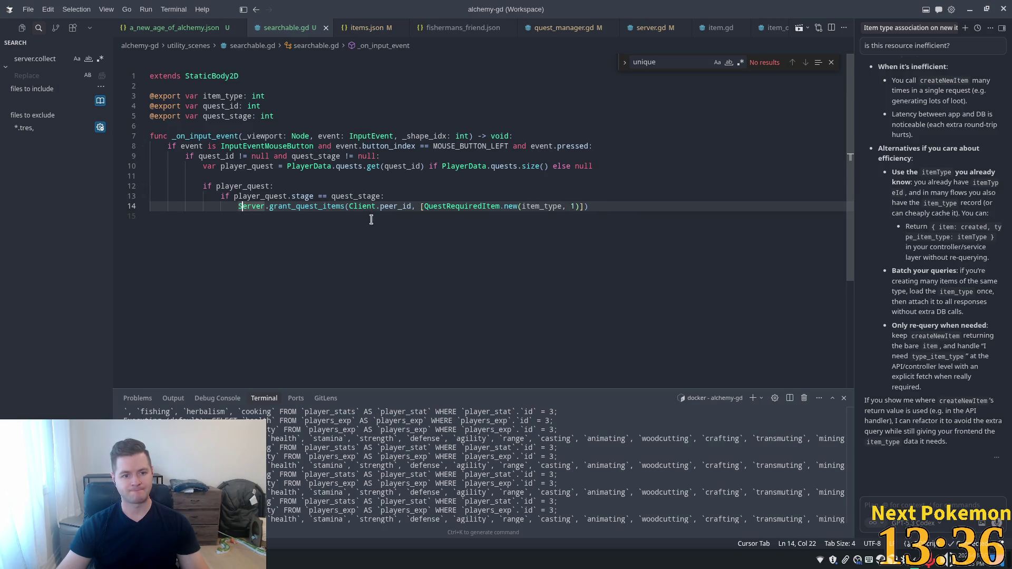
left_click(653, 207)
key("Return")
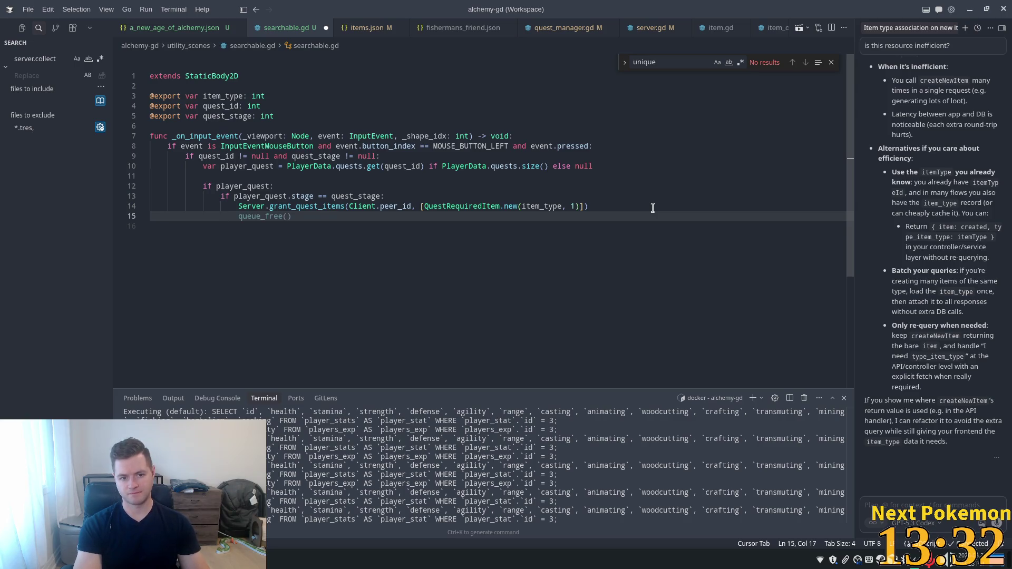
key("BackSpace")
type("else:")
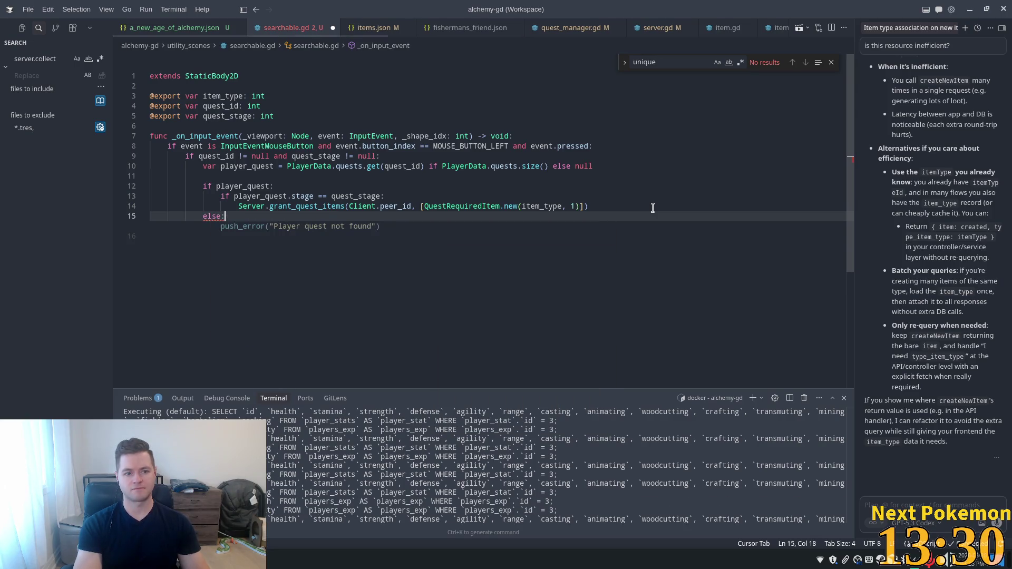
key("Tab")
type("Ser")
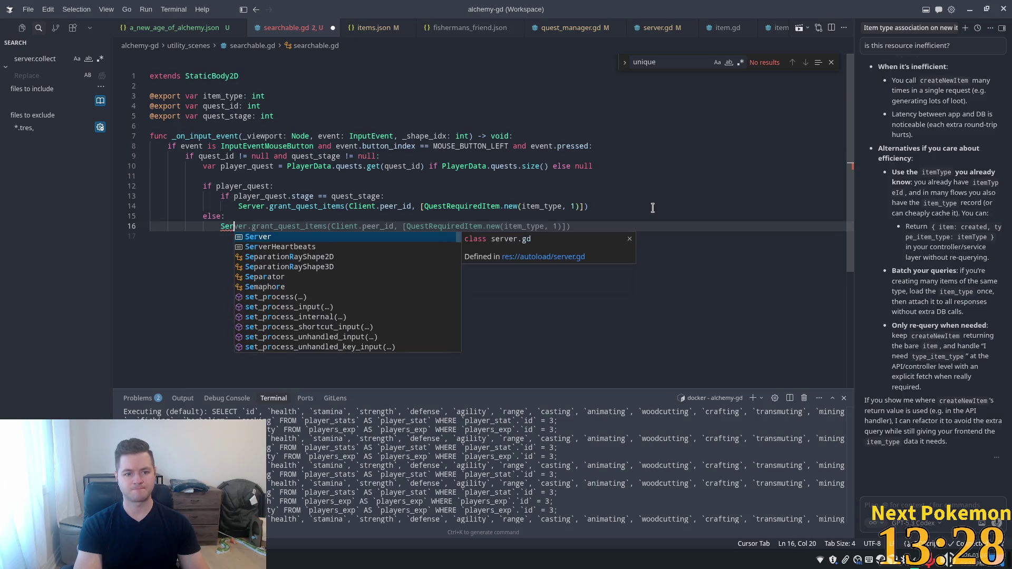
key("Tab")
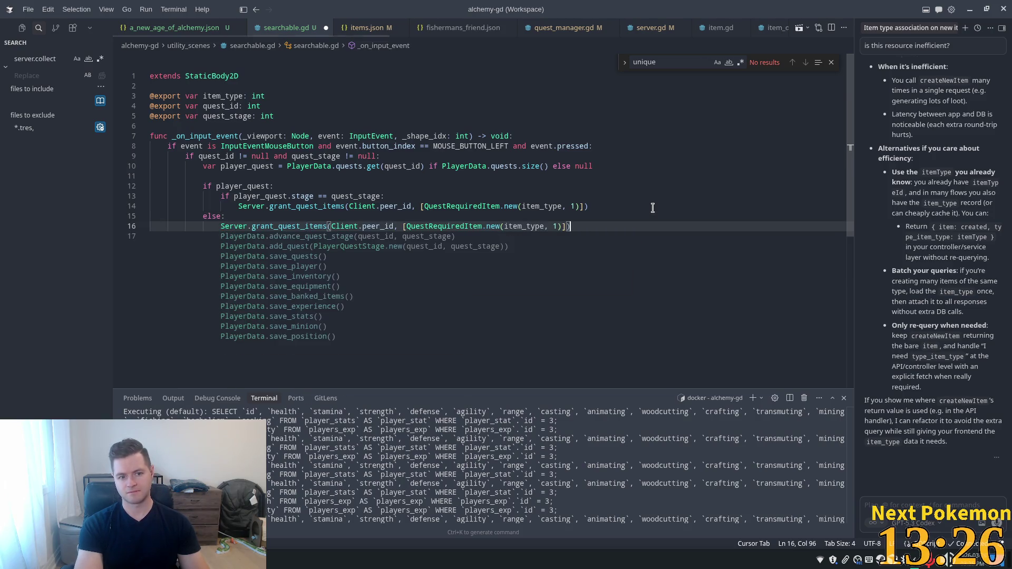
left_click(454, 196)
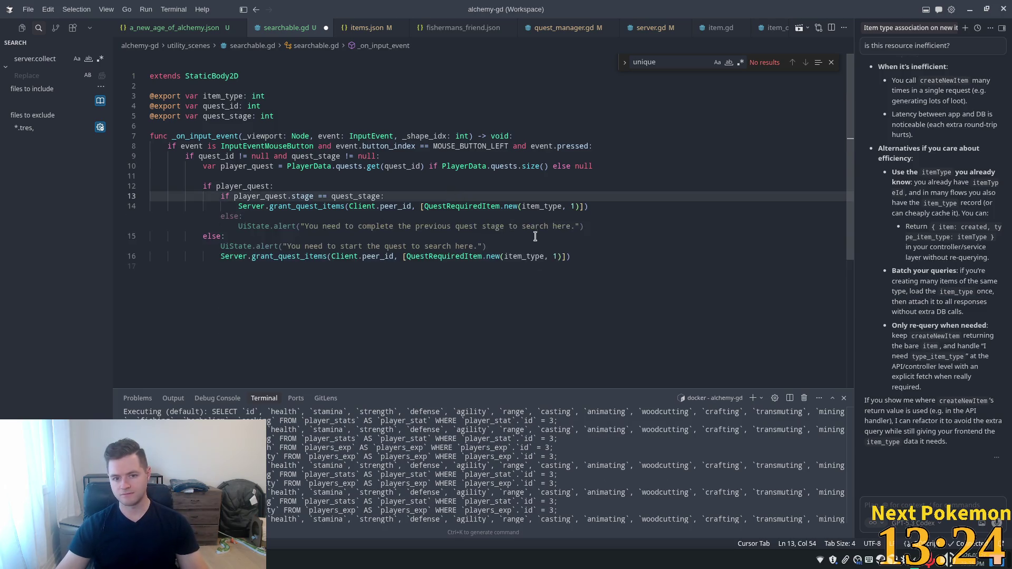
key("Down")
key("Down")
key("Escape")
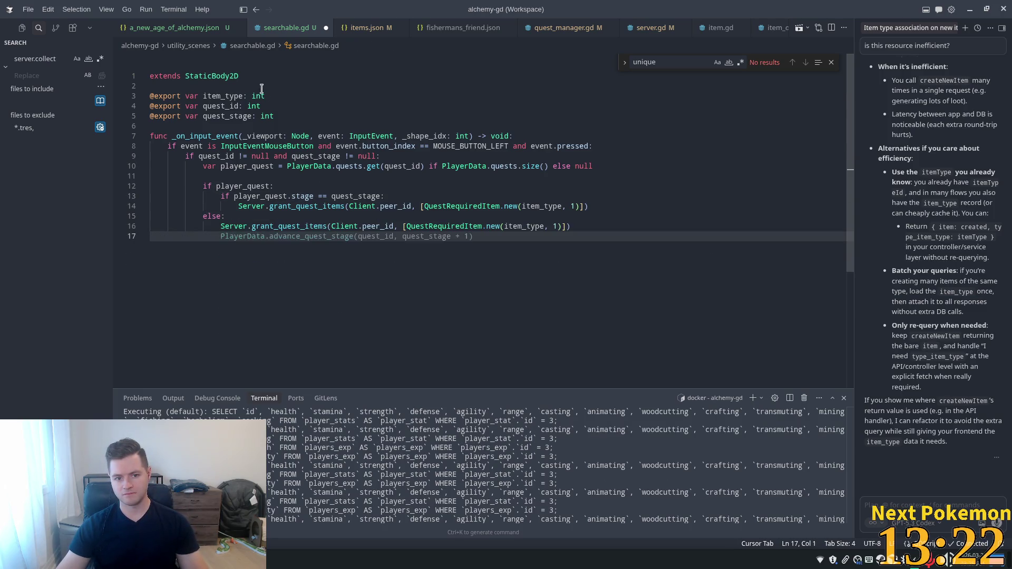
left_click(440, 98)
key("Return")
type("@expo")
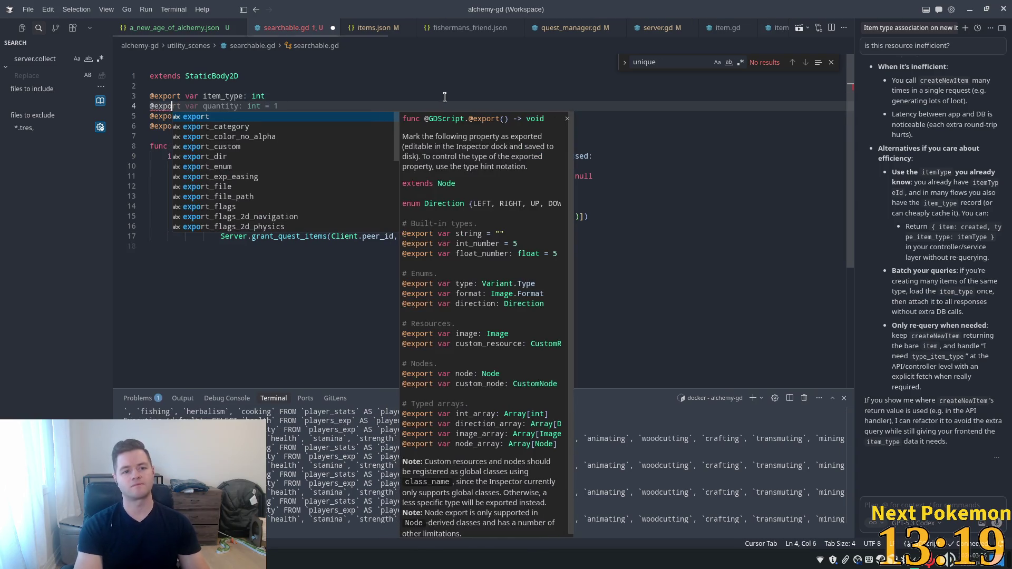
key("Tab")
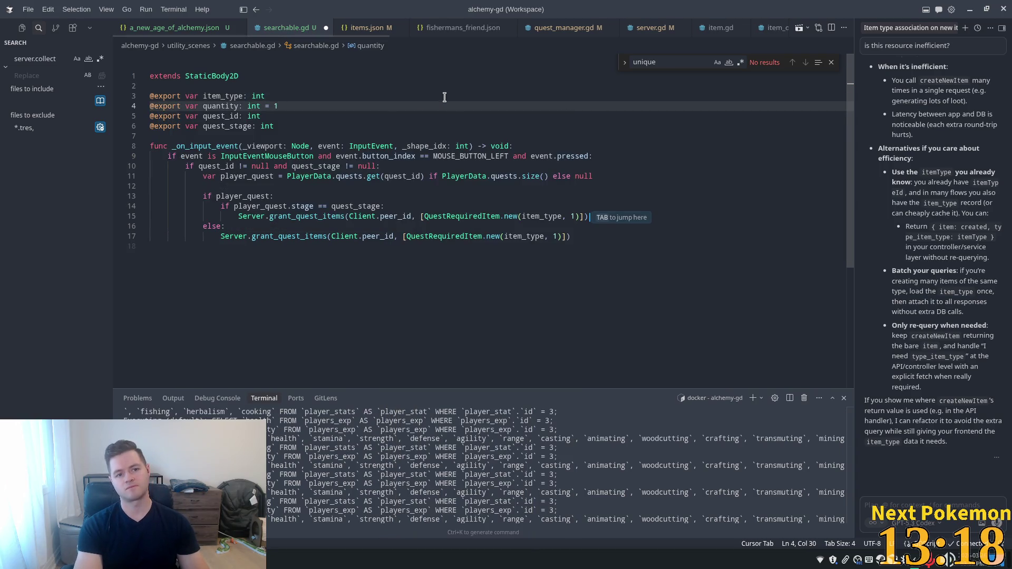
key("ctrl+Left")
key("ctrl+Left")
key("ctrl+Left")
key("ctrl+shift+Right")
key("ctrl+c")
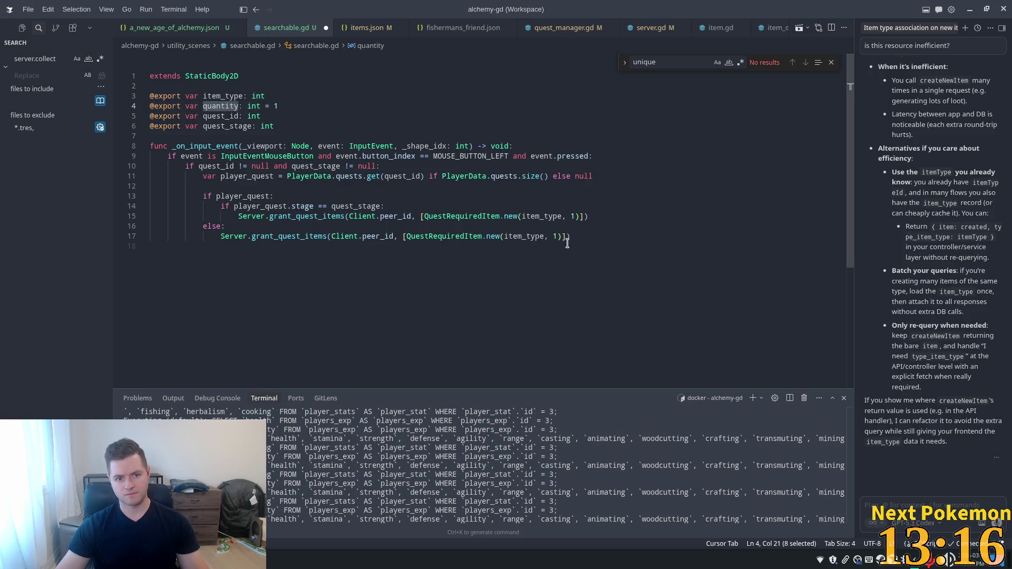
double_click(557, 237)
key("ctrl+v")
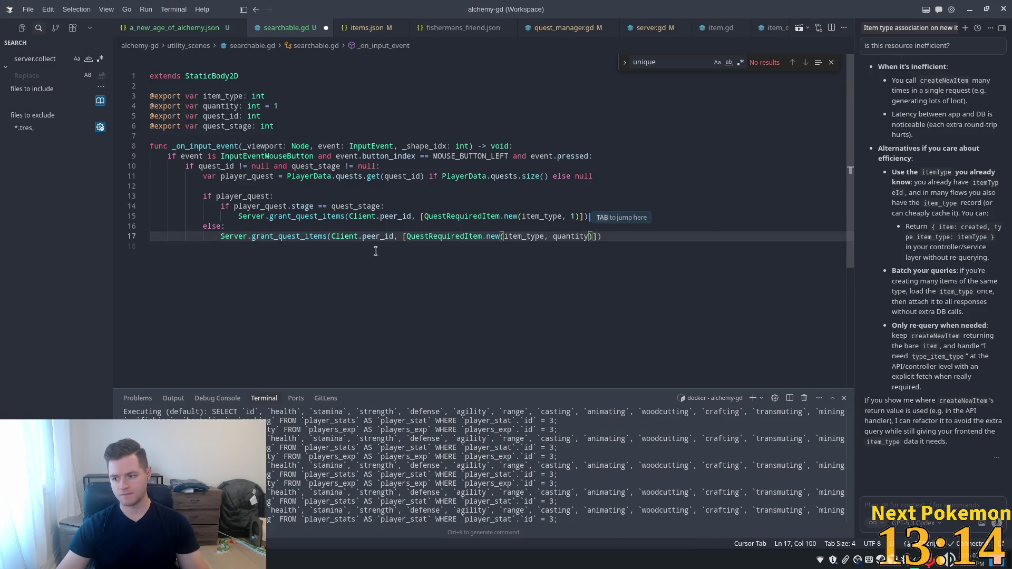
left_click(369, 154)
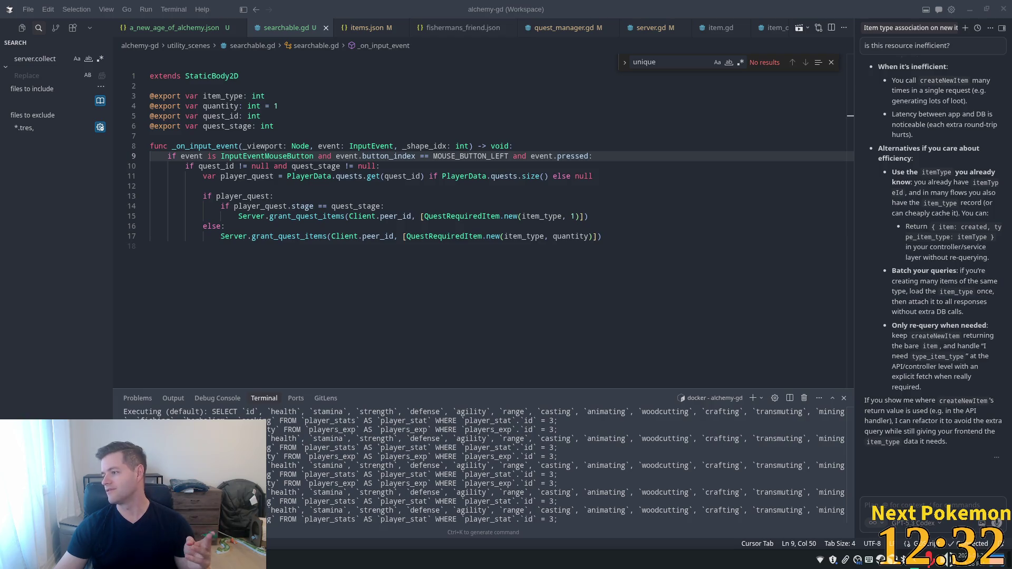
left_click(363, 156)
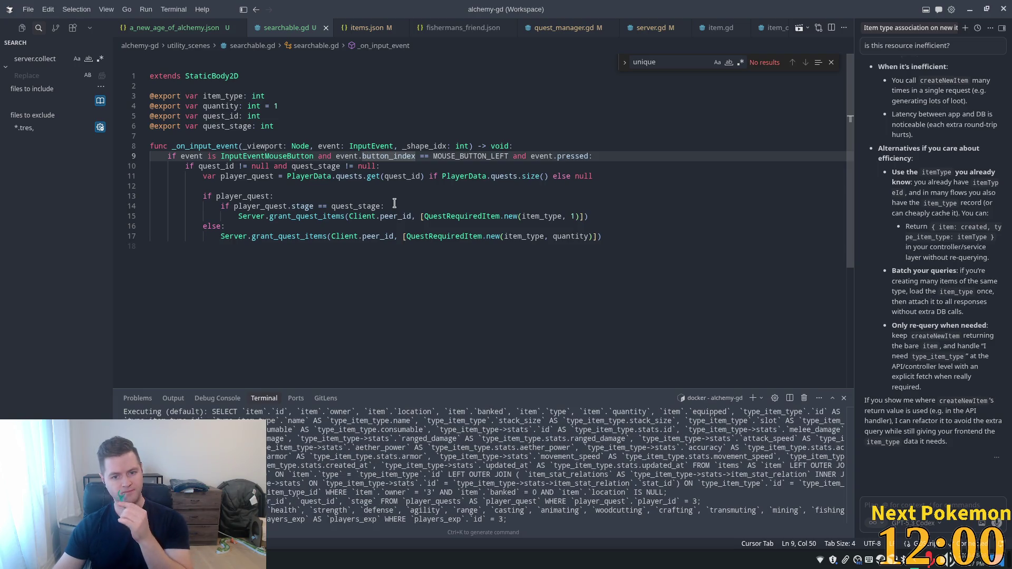
left_click(570, 236)
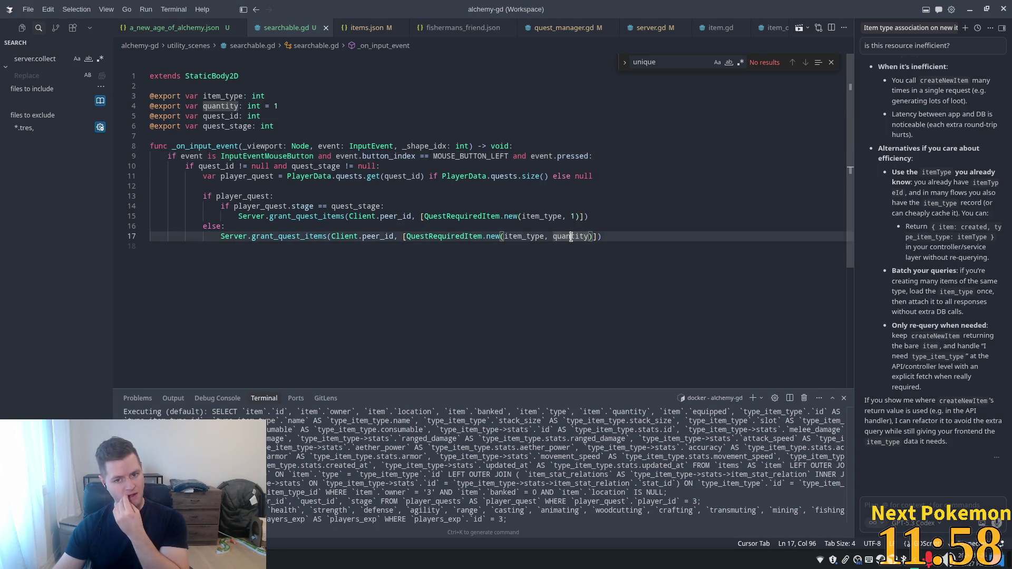
Step: Replace the 1 argument of the grant call on line 15 with quantity
double_click(572, 216)
type("quantity")
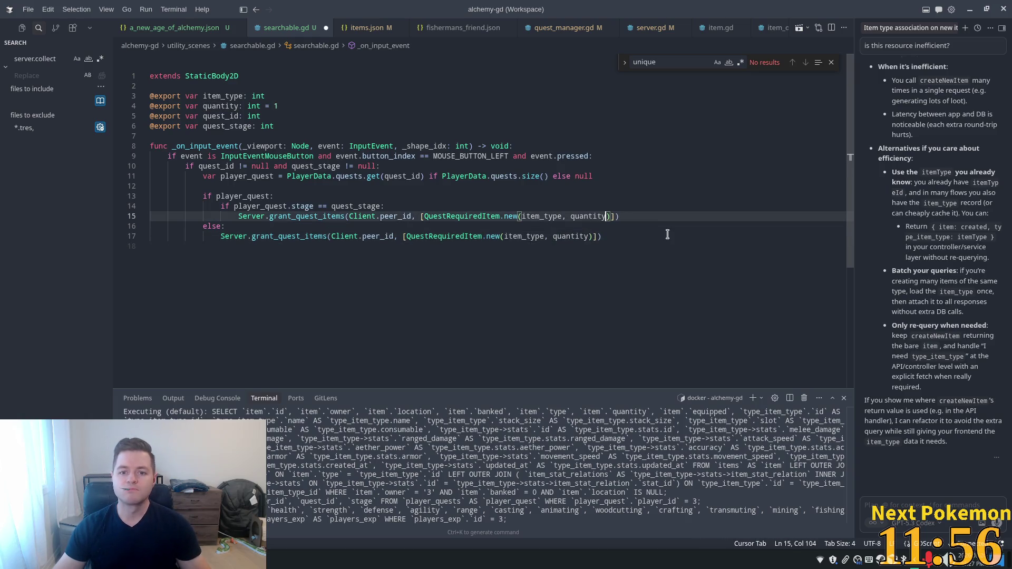
left_click(590, 169)
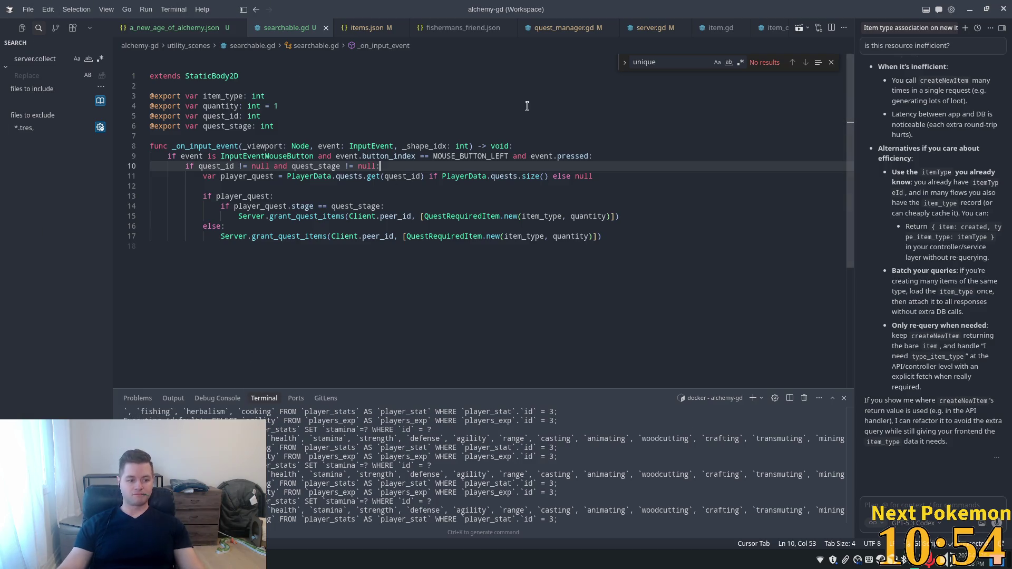
left_click(327, 236)
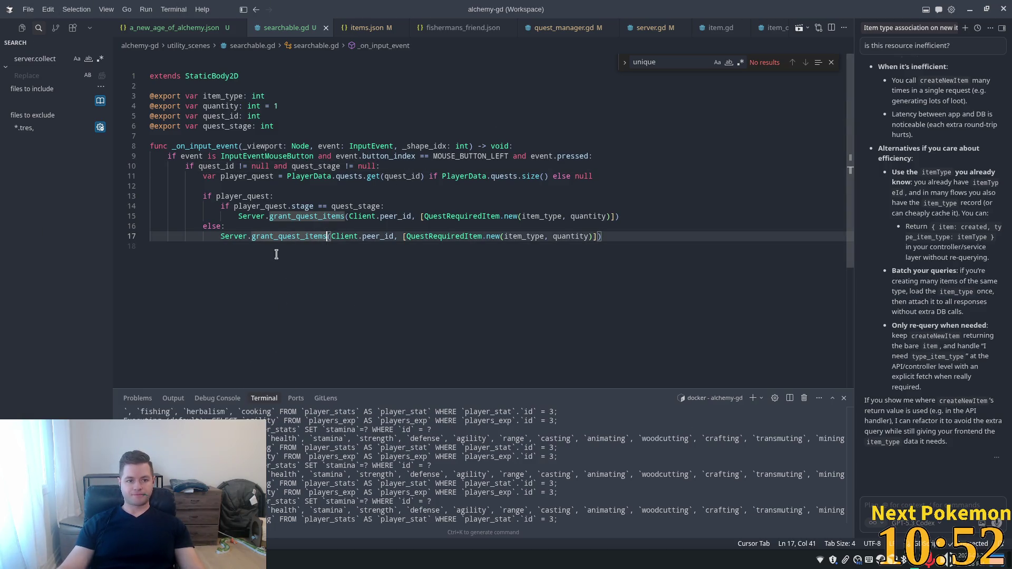
Step: Remove the stray 1 from the button_index check, save the script, and switch to Godot
left_click(402, 156)
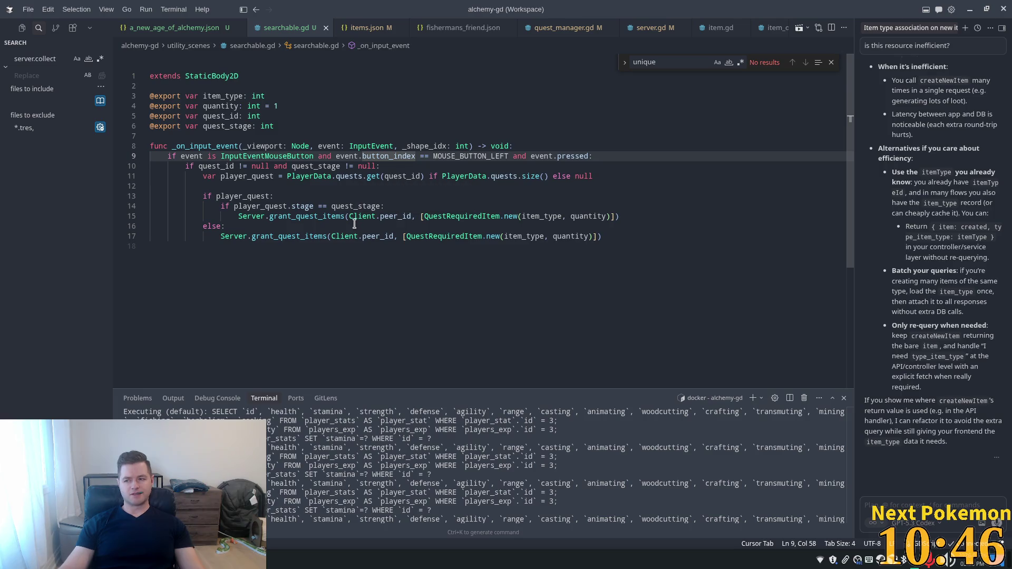
type("1")
key("ctrl+z")
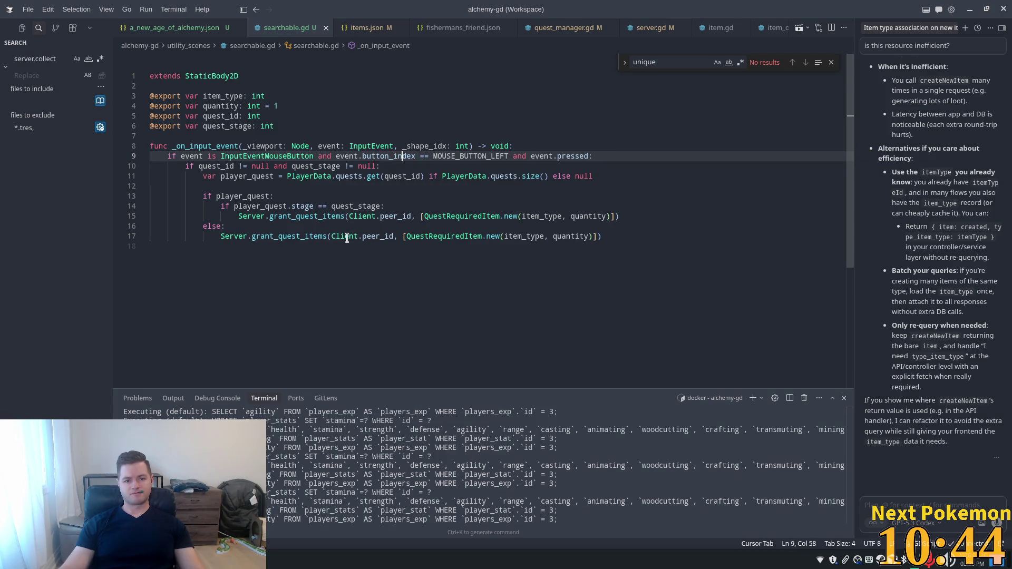
key("alt+Tab")
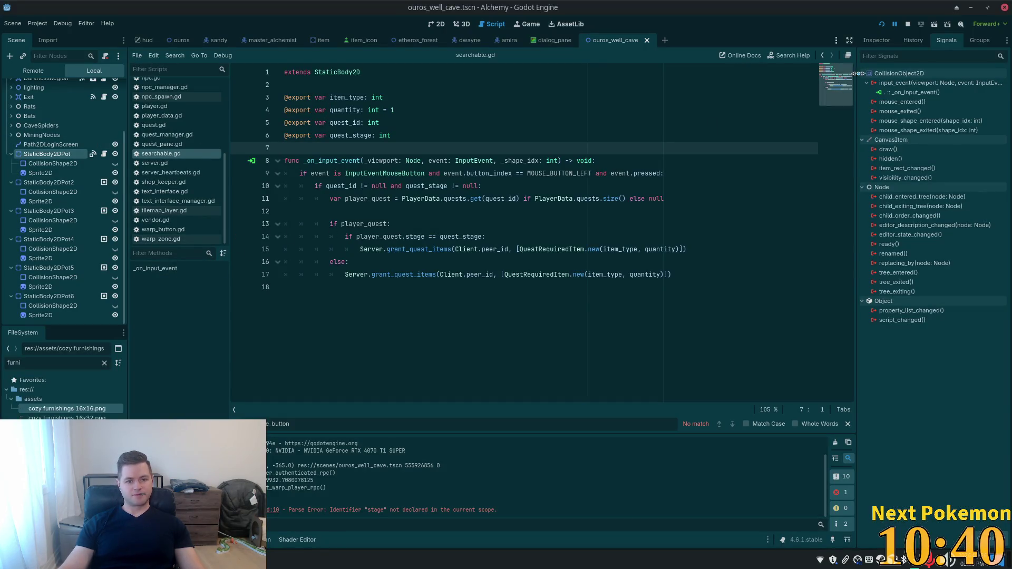
Step: In the 2D view, set the StaticBody2DPot's Item Type to 110
key("ctrl+F1")
left_click(877, 40)
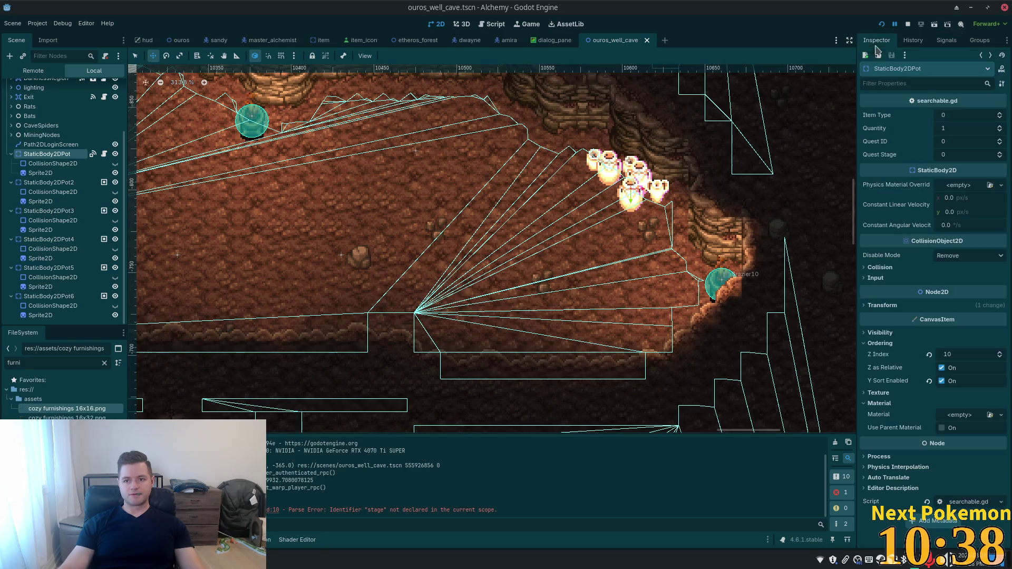
left_click(944, 118)
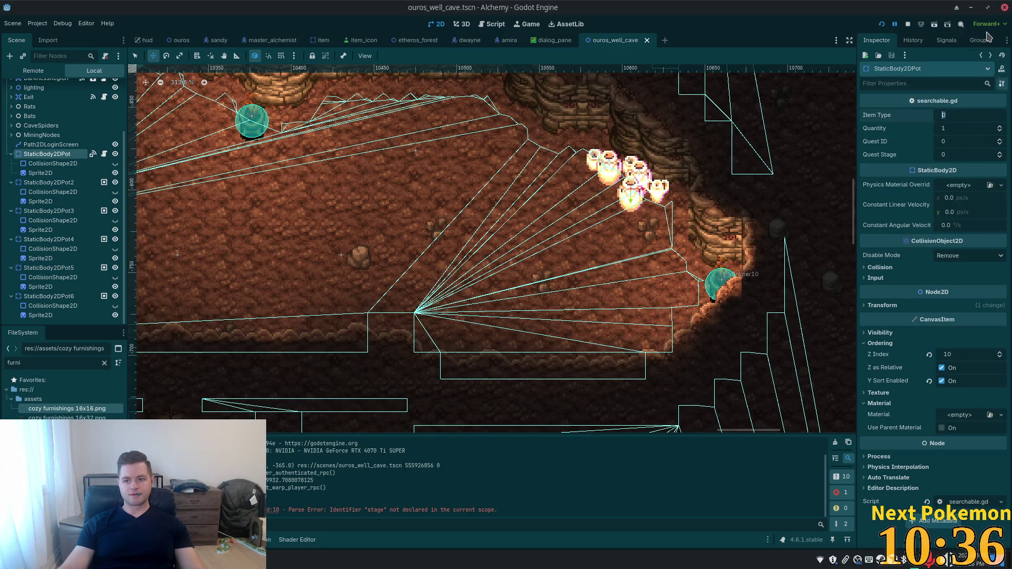
type("110")
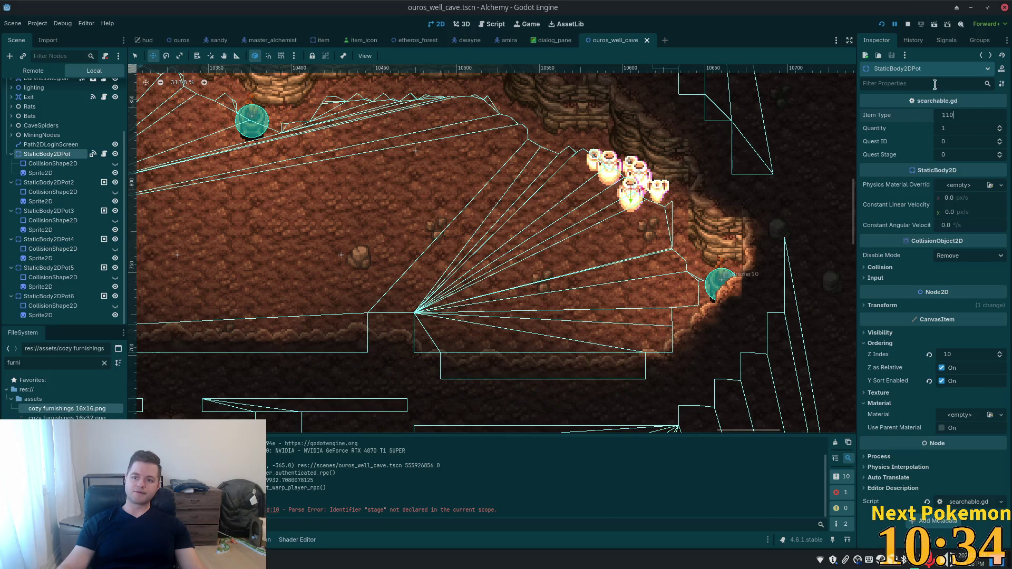
left_click(962, 142)
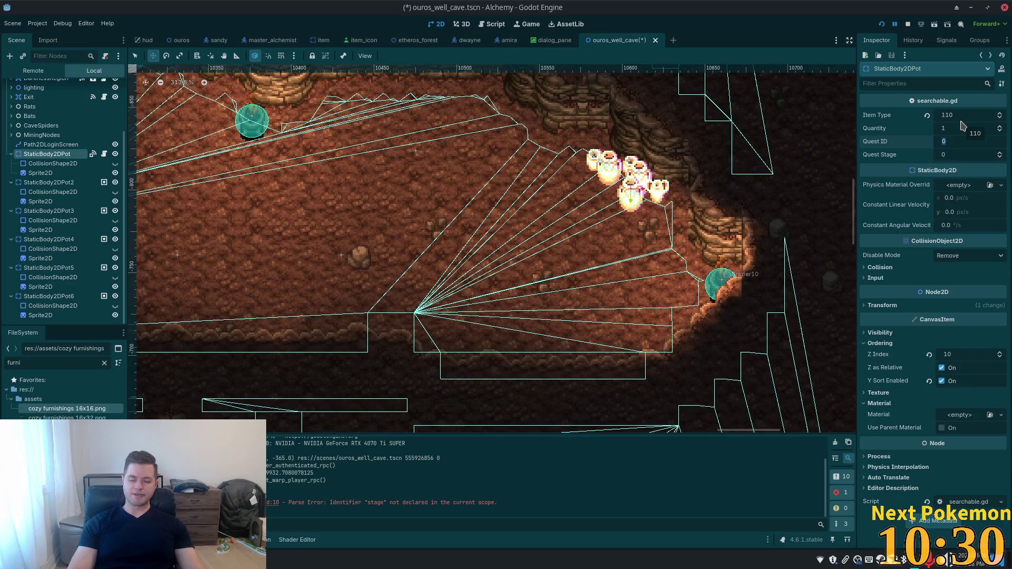
Step: After checking a_new_age_of_alchemy.json, set Quest ID 3 and Quest Stage 9, then save the scene
key("alt+Tab")
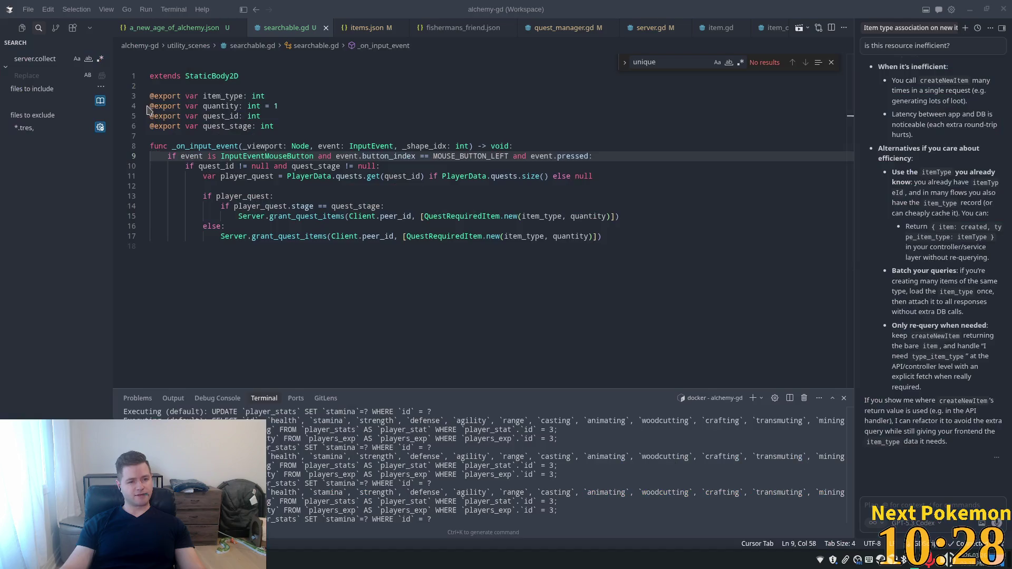
left_click(243, 31)
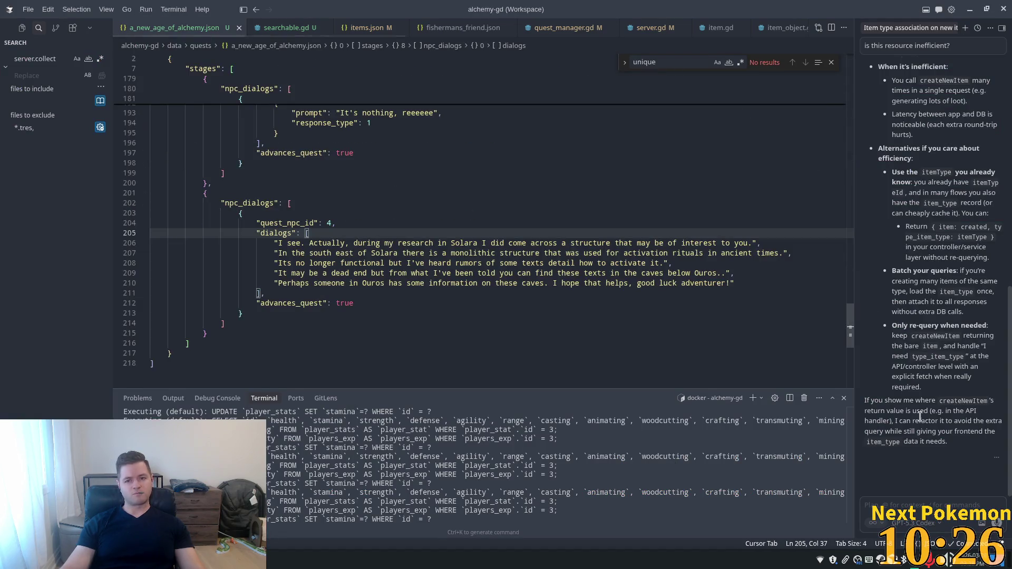
scroll(474, 158, "up", 20)
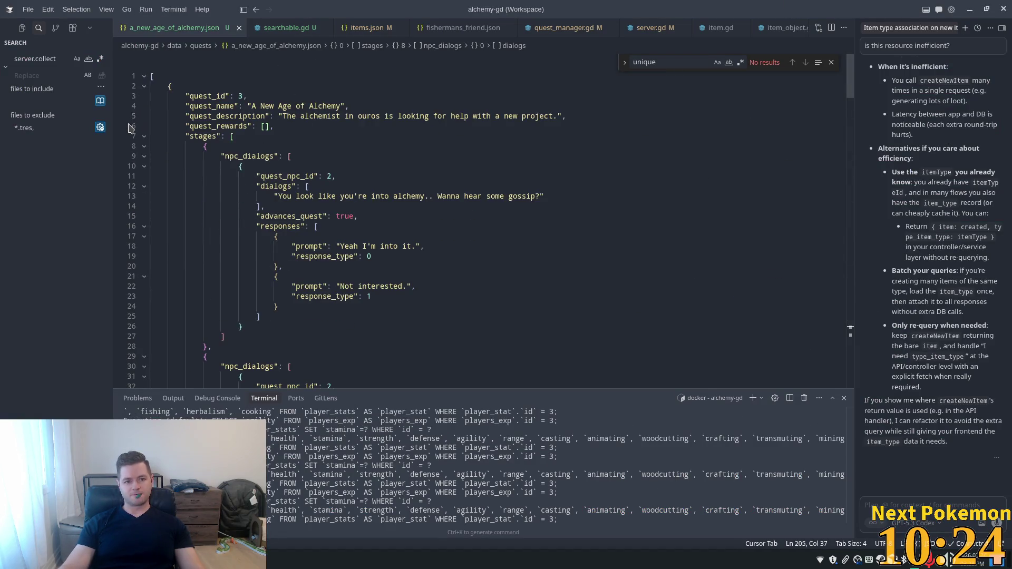
key("alt+Tab")
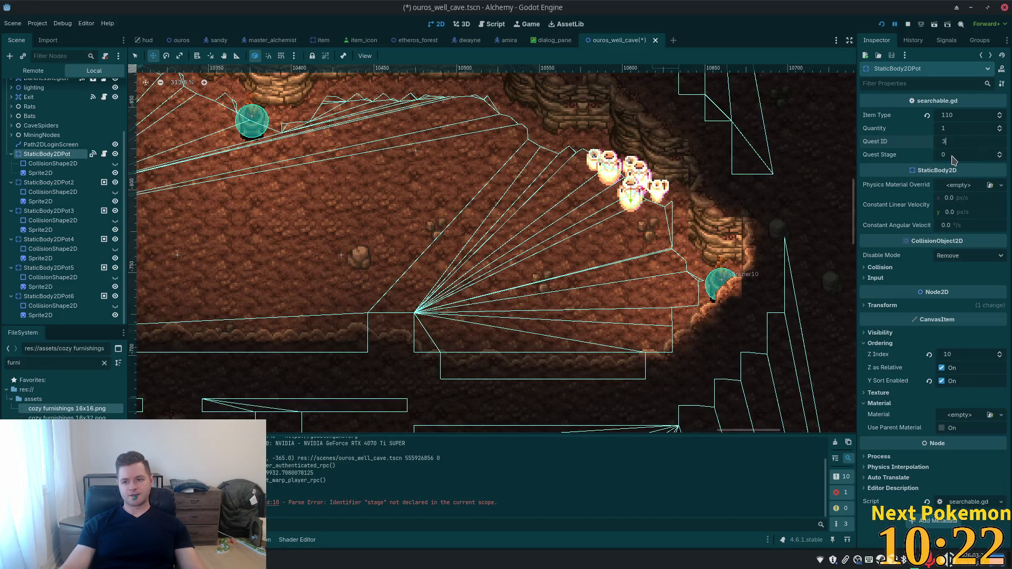
type("3")
key("Tab")
key("Return")
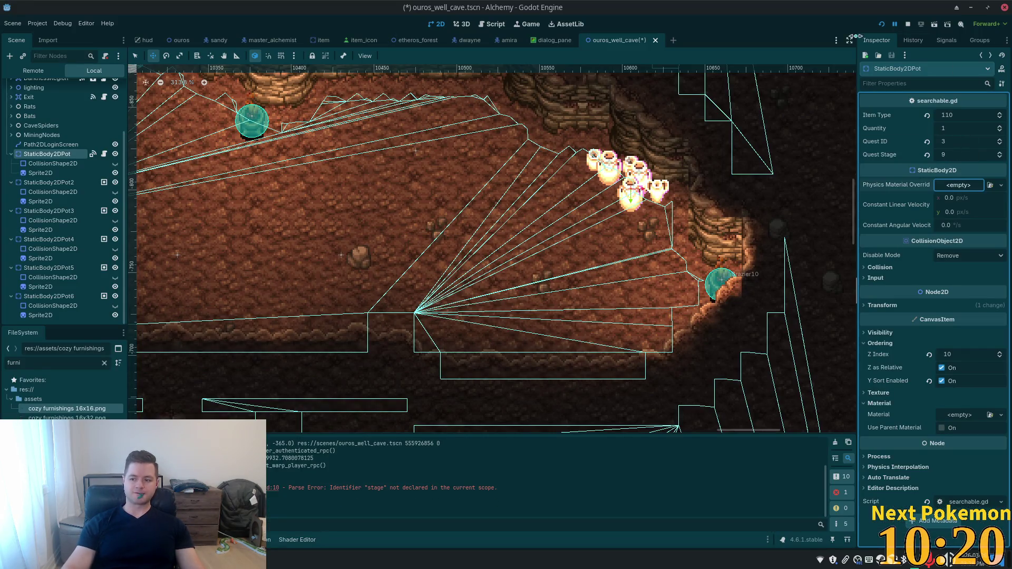
key("ctrl+s")
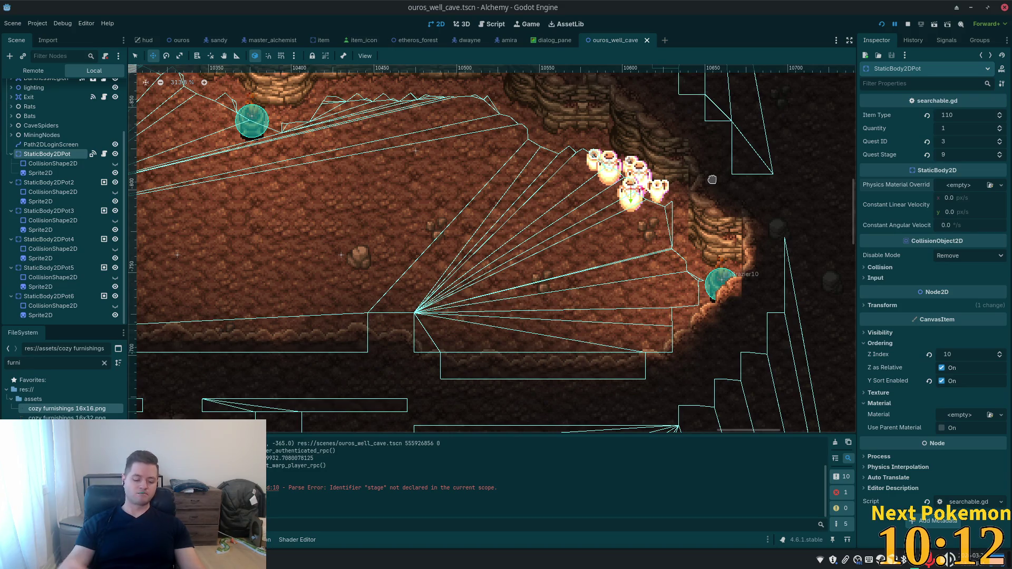
Step: Open and dismiss the quick scene list, then return to the code editor
key("alt+shift+o")
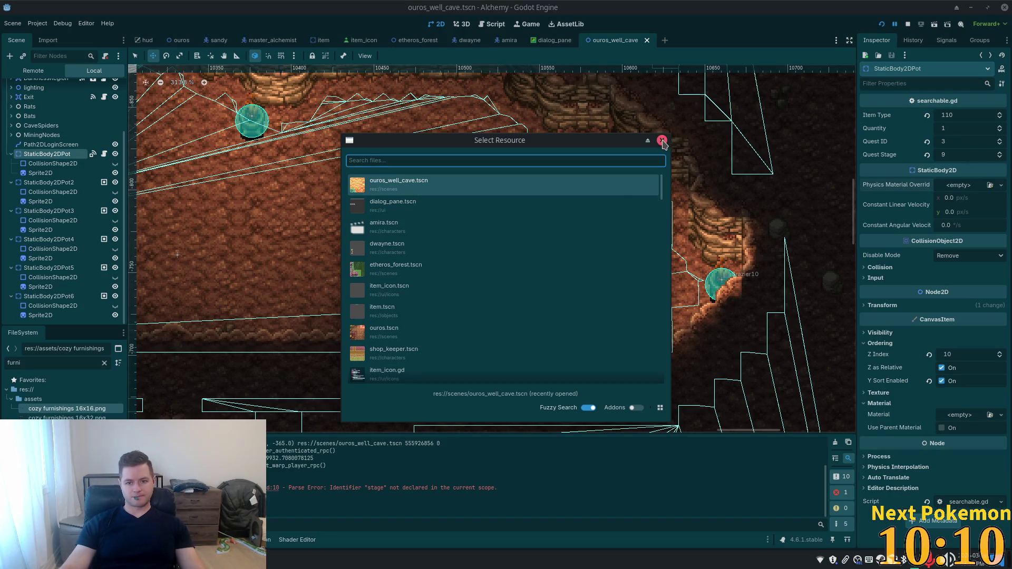
left_click(662, 140)
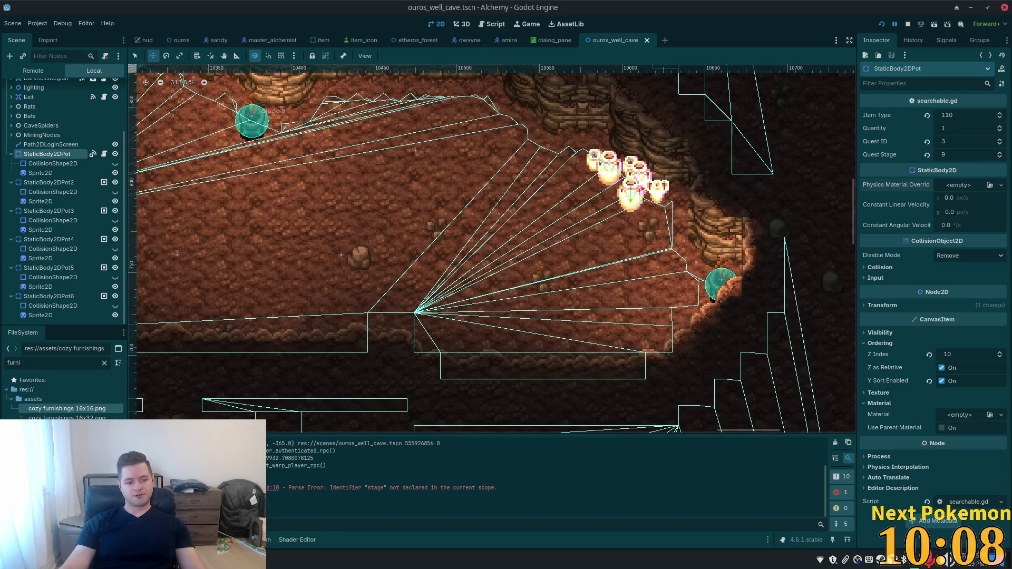
key("alt+Tab")
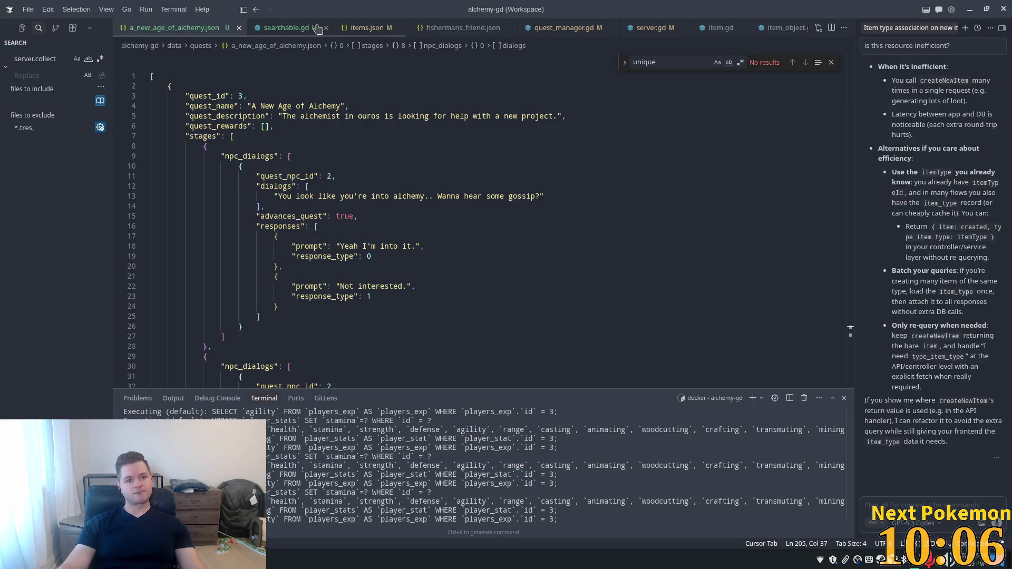
Step: Inspect the Monolithic Texts entry (id 110) in items.json, keeping stack_size 1, then switch to phpMyAdmin
left_click(354, 32)
type("0")
left_click_drag(296, 283, 226, 283)
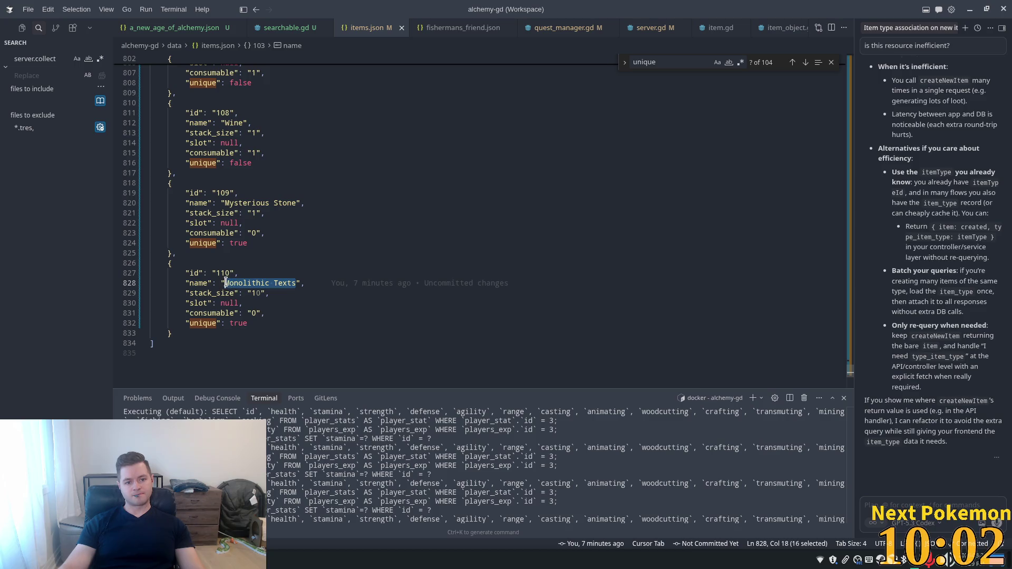
key("ctrl+z")
left_click(301, 174)
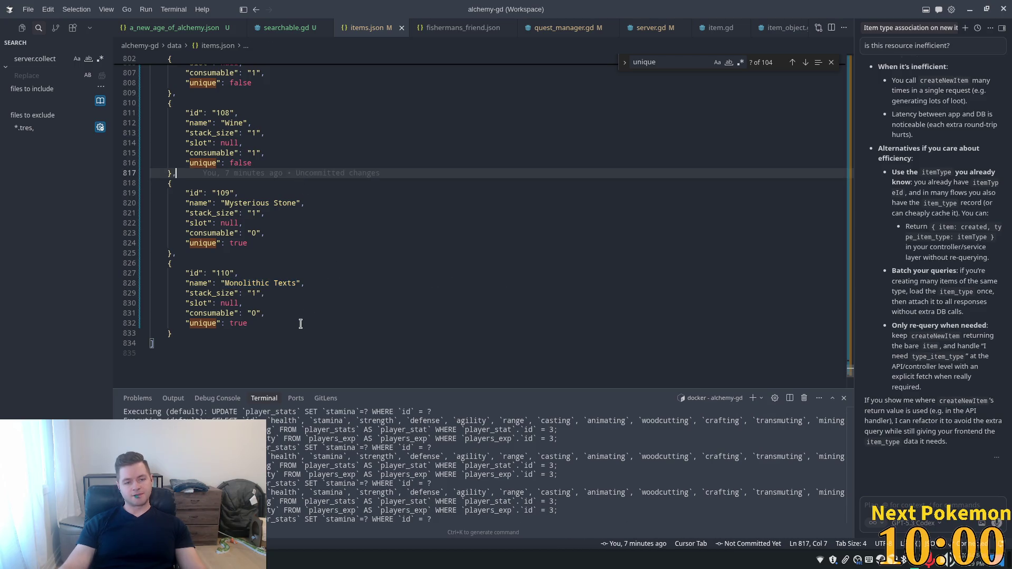
left_click(243, 560)
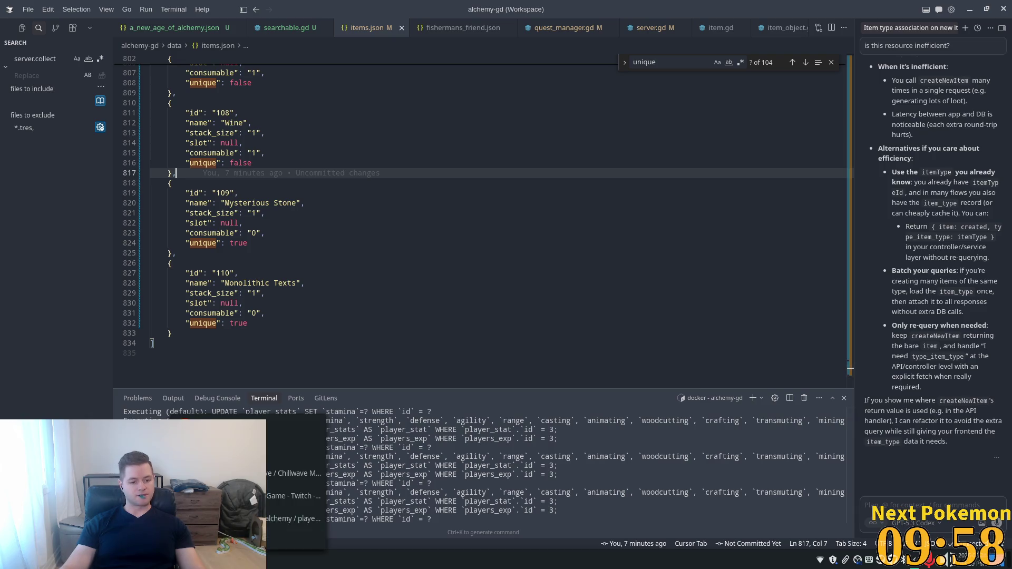
left_click(293, 518)
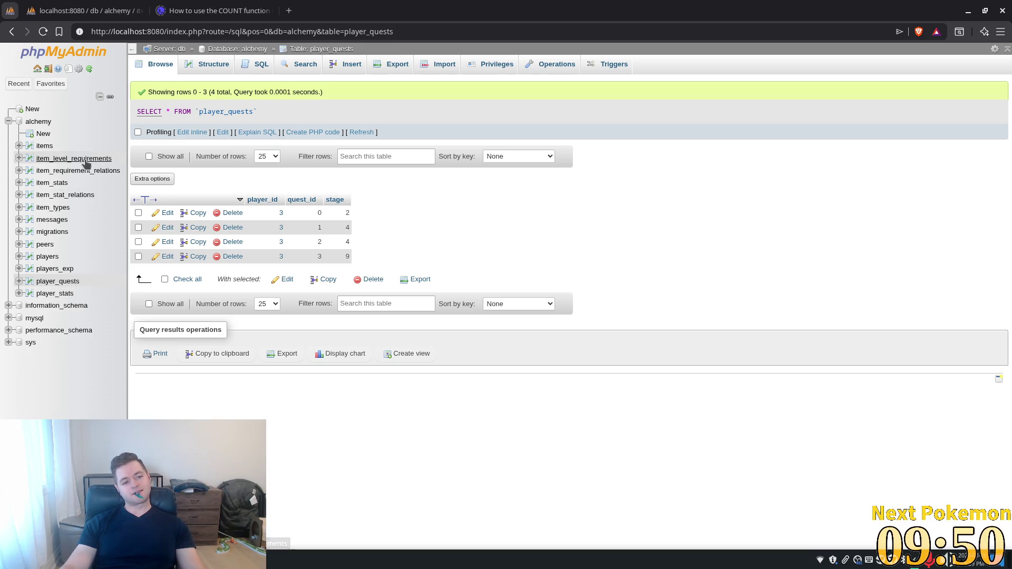
Step: Show item_types at 250 rows per page and insert a row named 'Monolithic Texts'
left_click(67, 210)
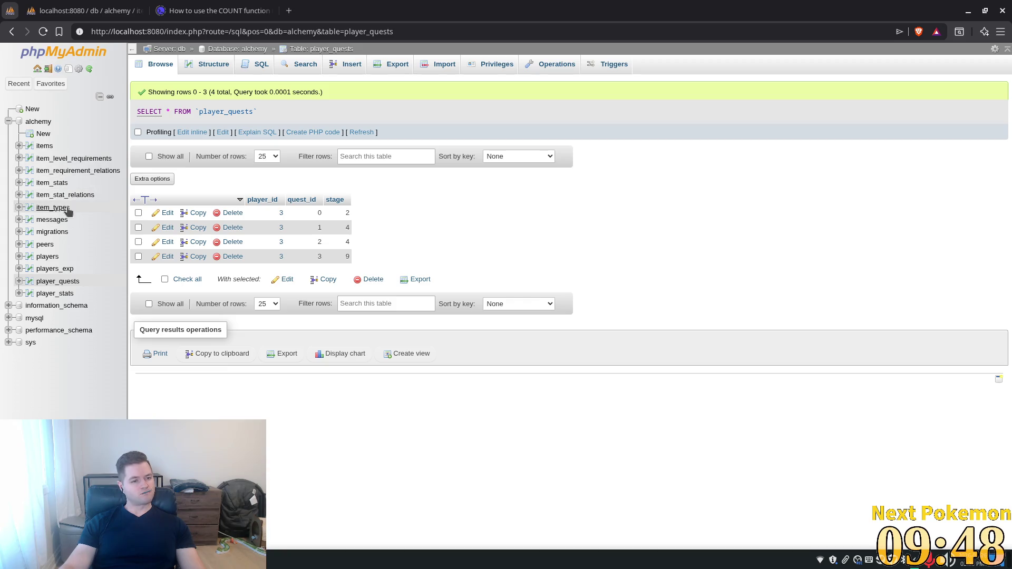
left_click(339, 155)
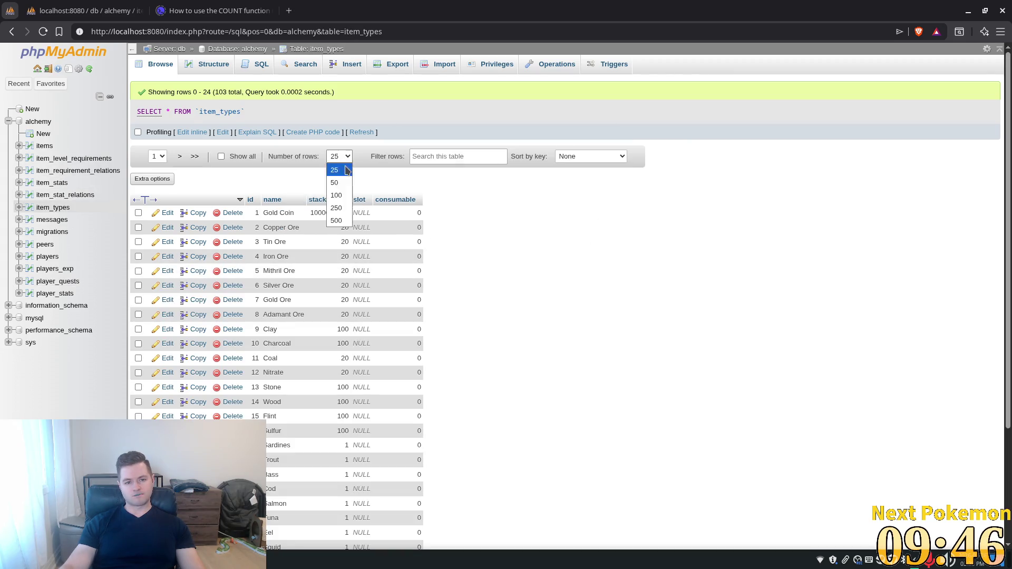
left_click(340, 196)
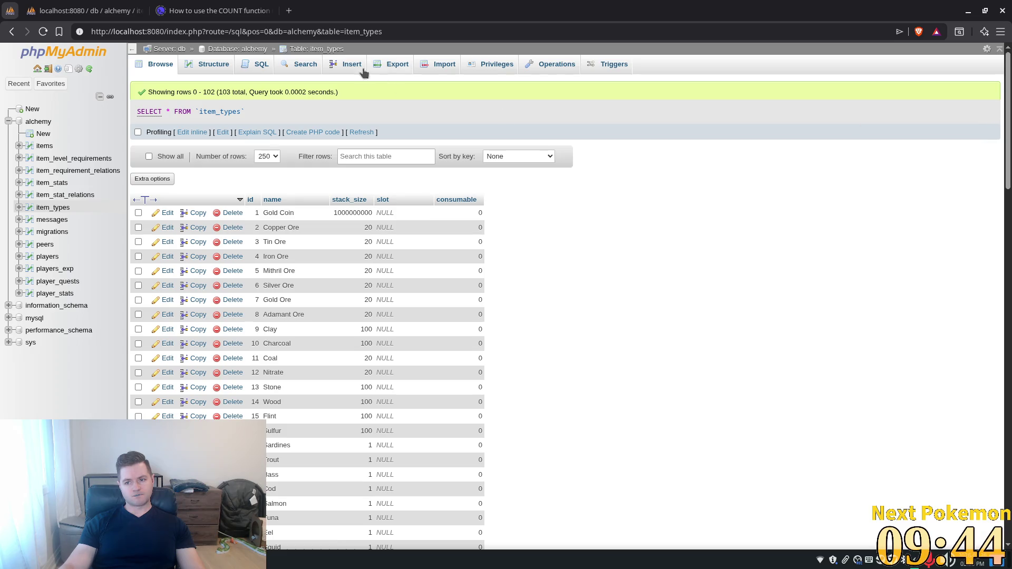
left_click(348, 64)
left_click(457, 164)
type("Monolithic Texts")
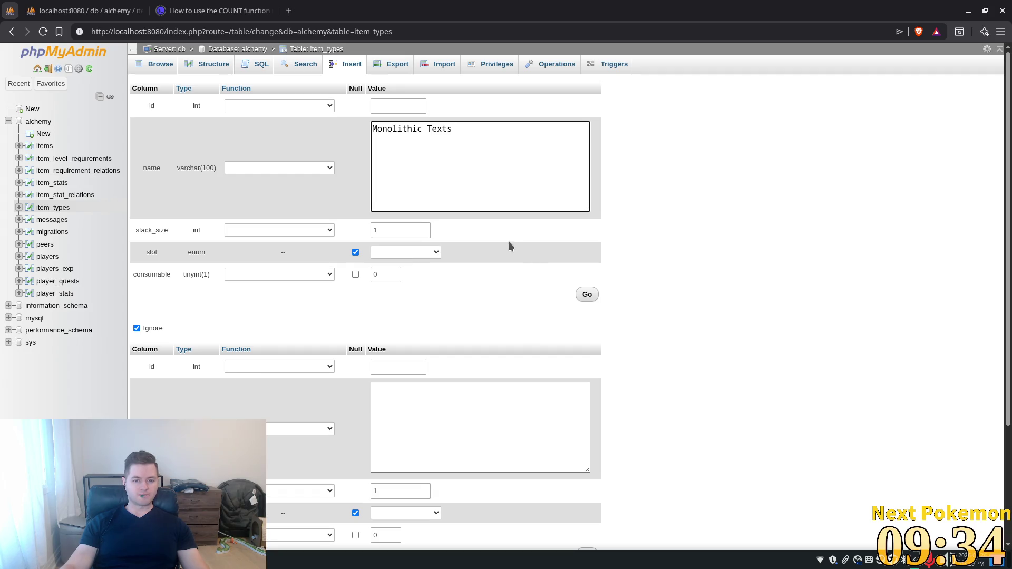
left_click(587, 294)
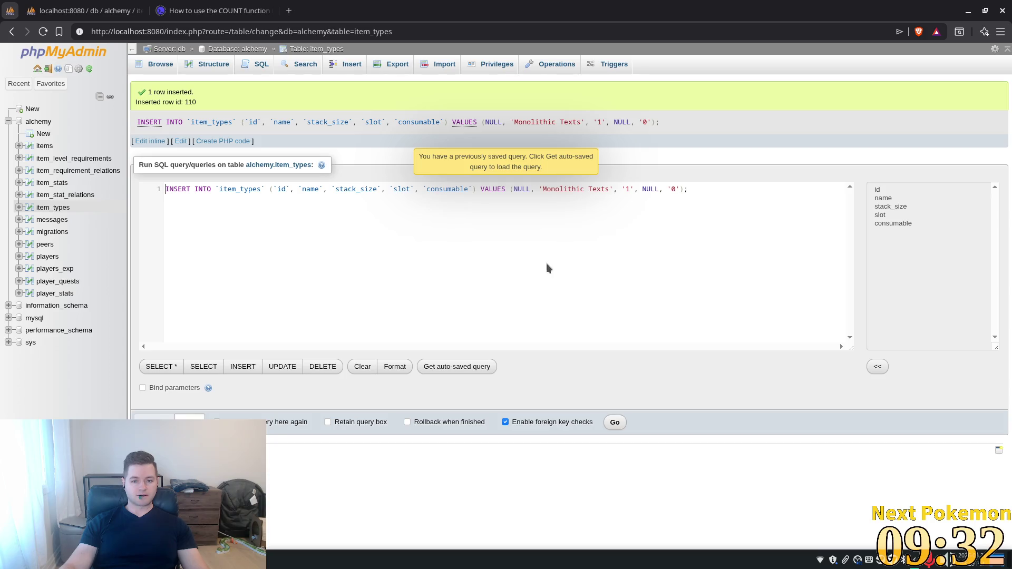
Step: Browse the item_types rows to verify the new Monolithic Texts entry with id 110
left_click(53, 207)
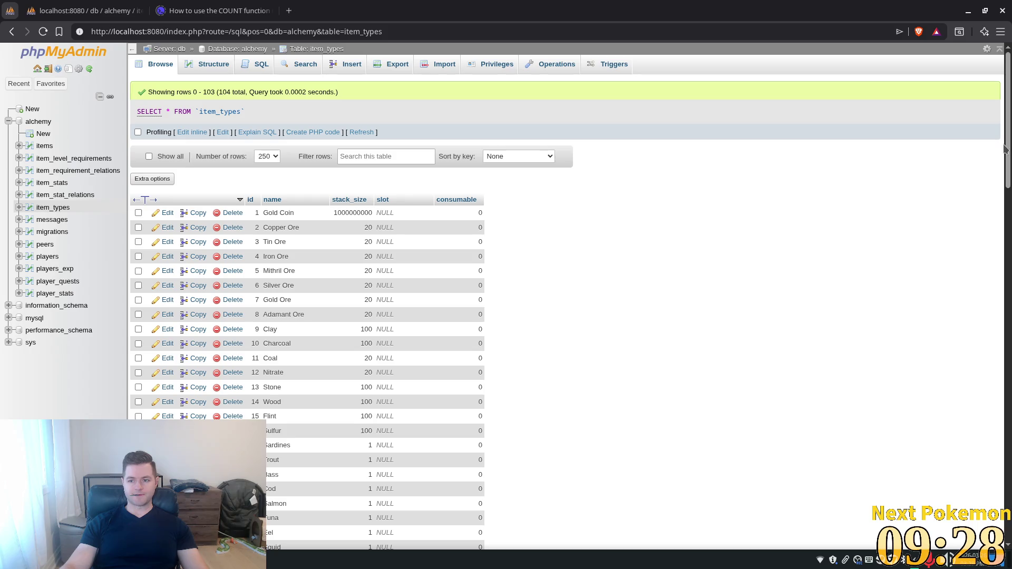
scroll(306, 253, "down", 20)
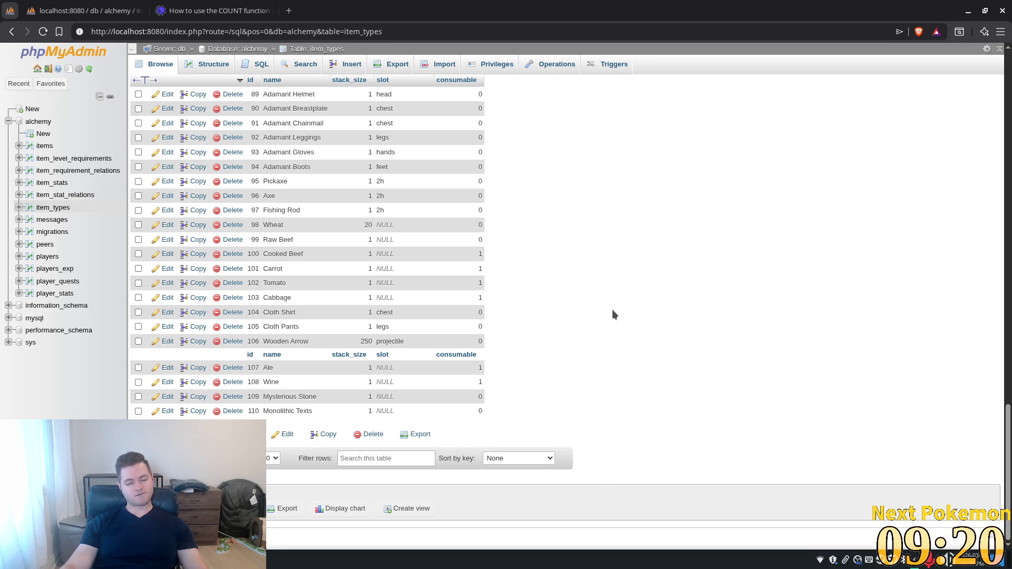
scroll(609, 311, "up", 5)
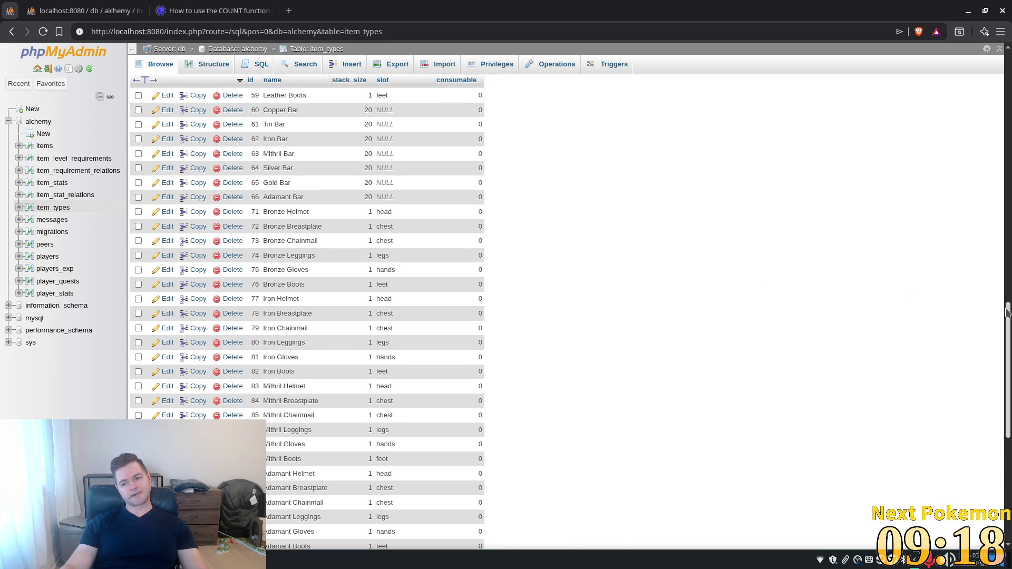
scroll(993, 311, "up", 8)
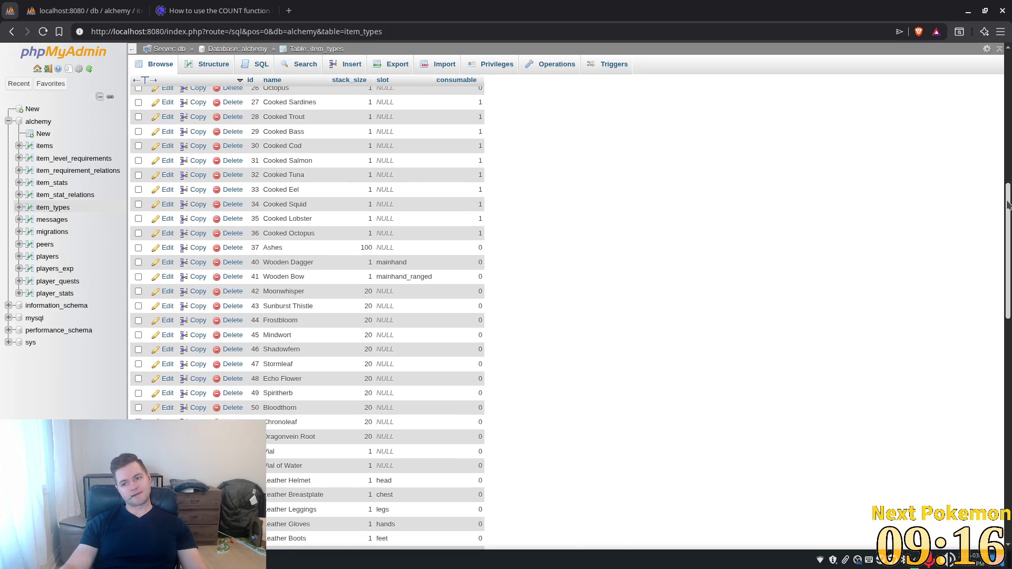
scroll(851, 159, "up", 8)
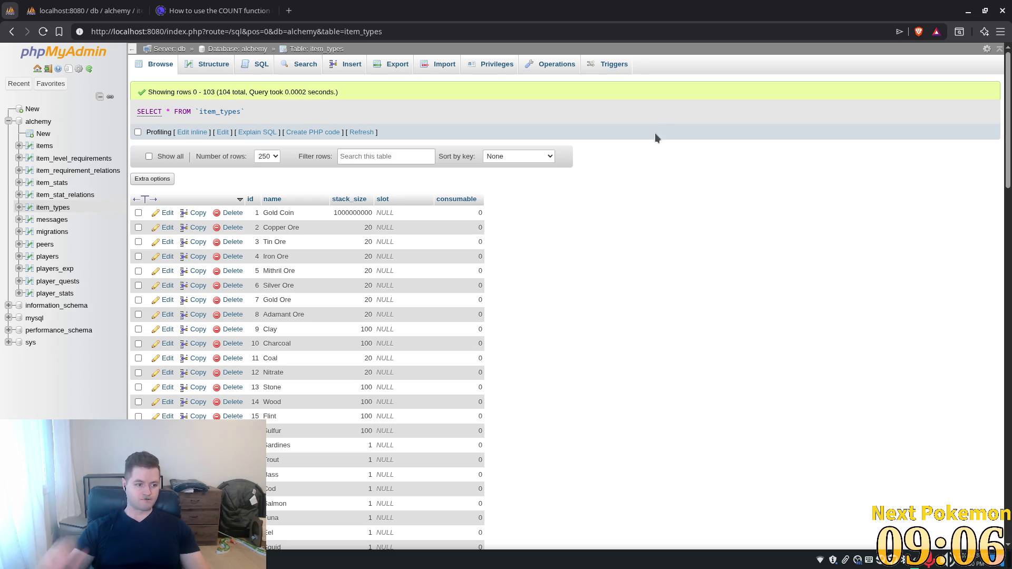
left_click(7, 559)
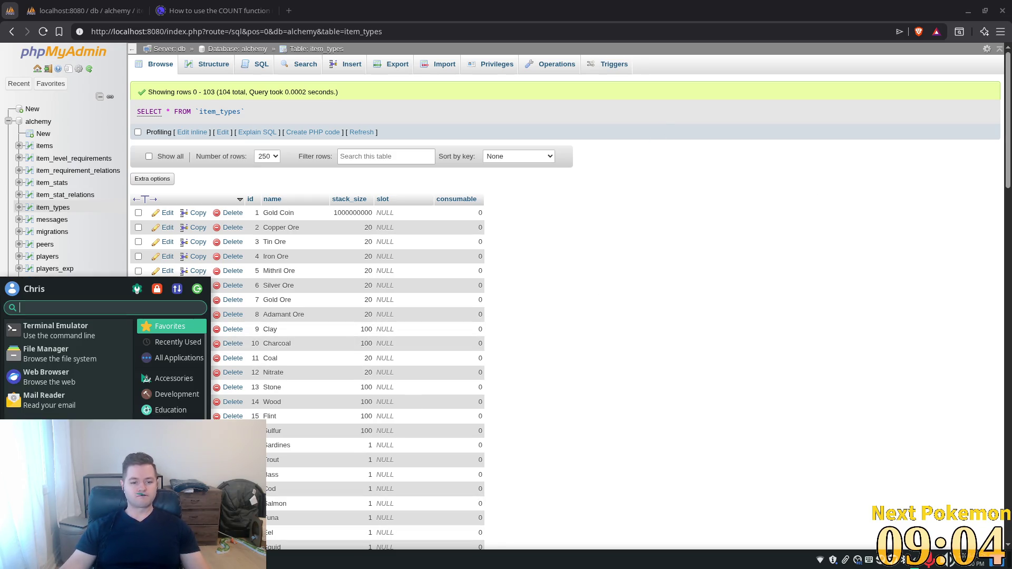
Step: Preview cozy furnishings 48x32.png from the Cozy Furnishings folder and advance to the anim 32x32 sheet
left_click(273, 565)
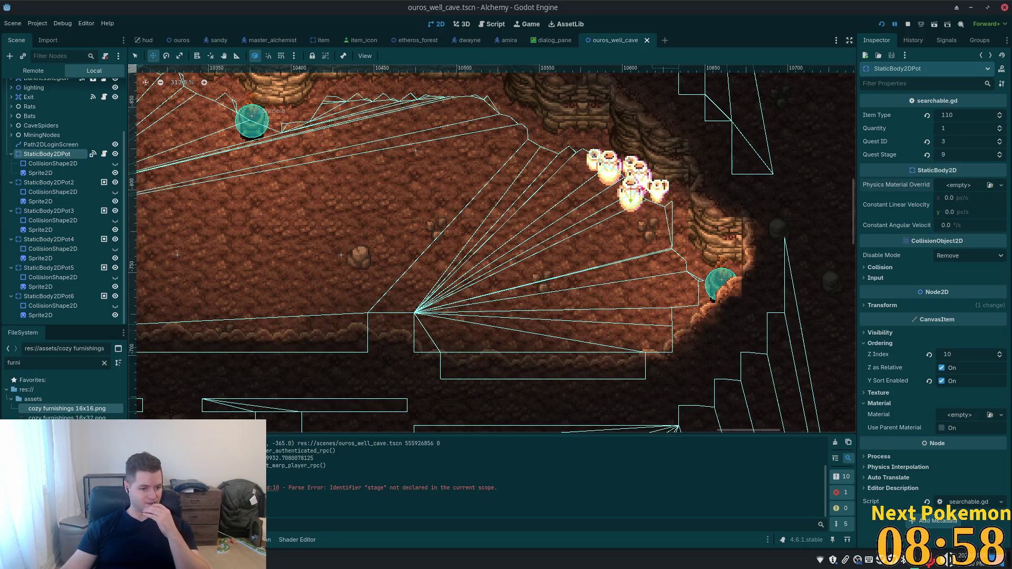
key("alt+Tab")
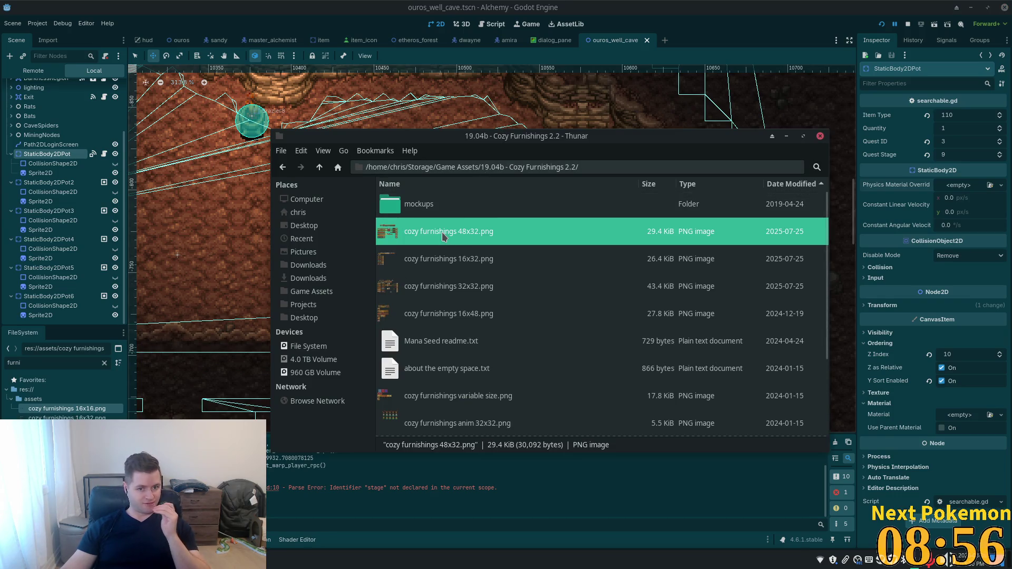
double_click(444, 237)
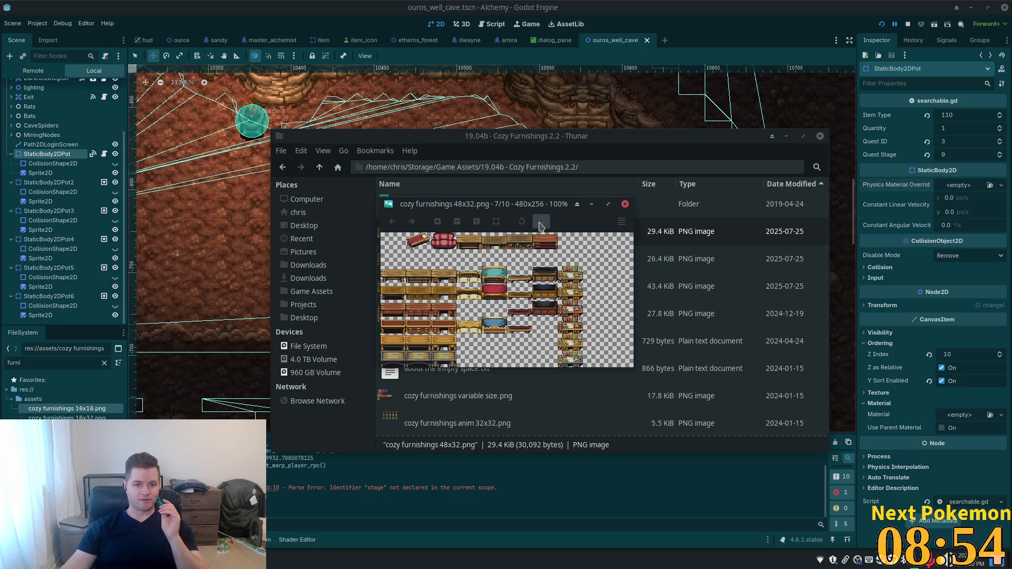
key("Right")
key("Right")
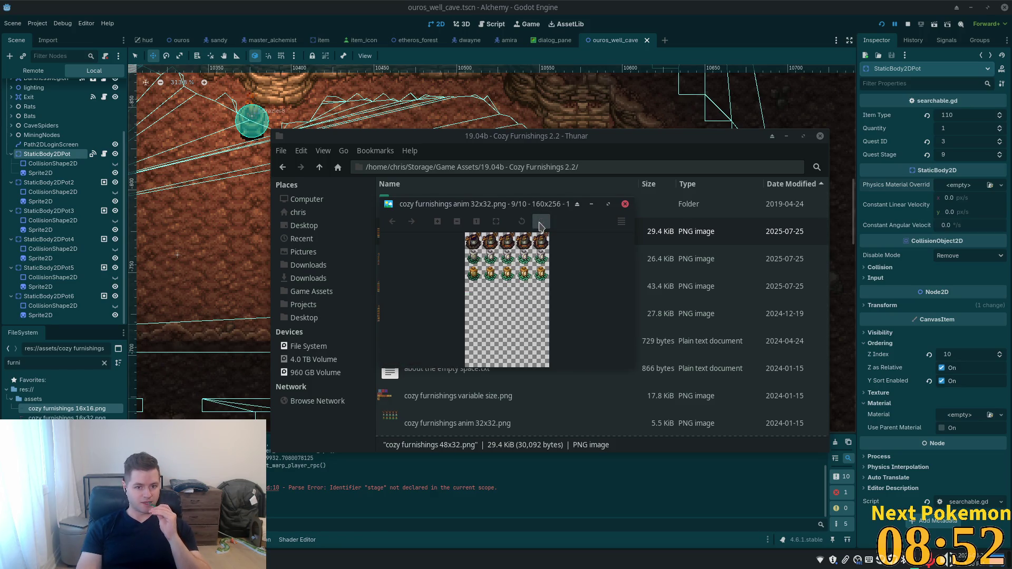
Step: Wrap around to the 16x16 sheet, zoom in to inspect it, then advance to the 32x32 sheet
key("Right")
key("Right")
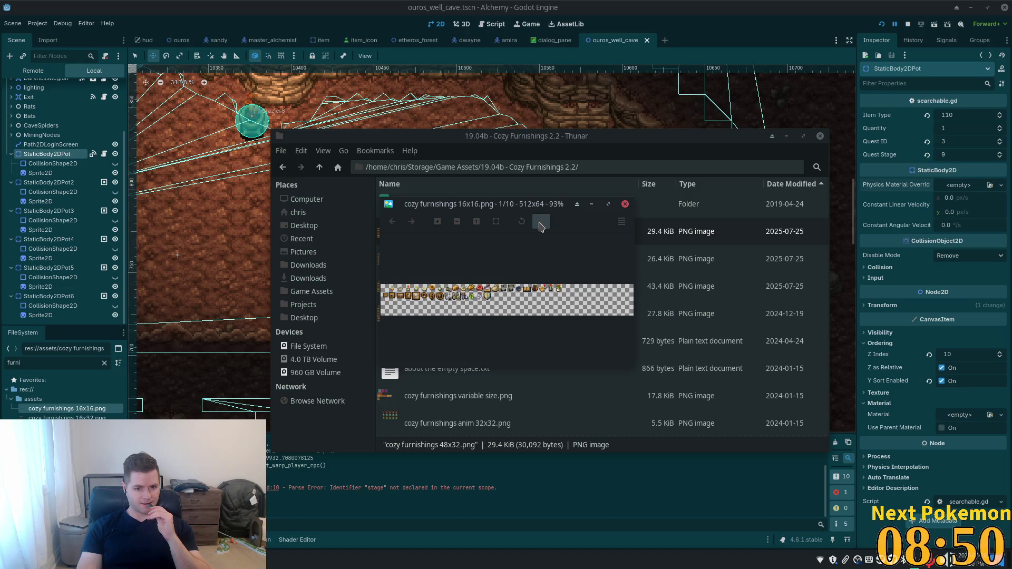
scroll(549, 301, "up", 5)
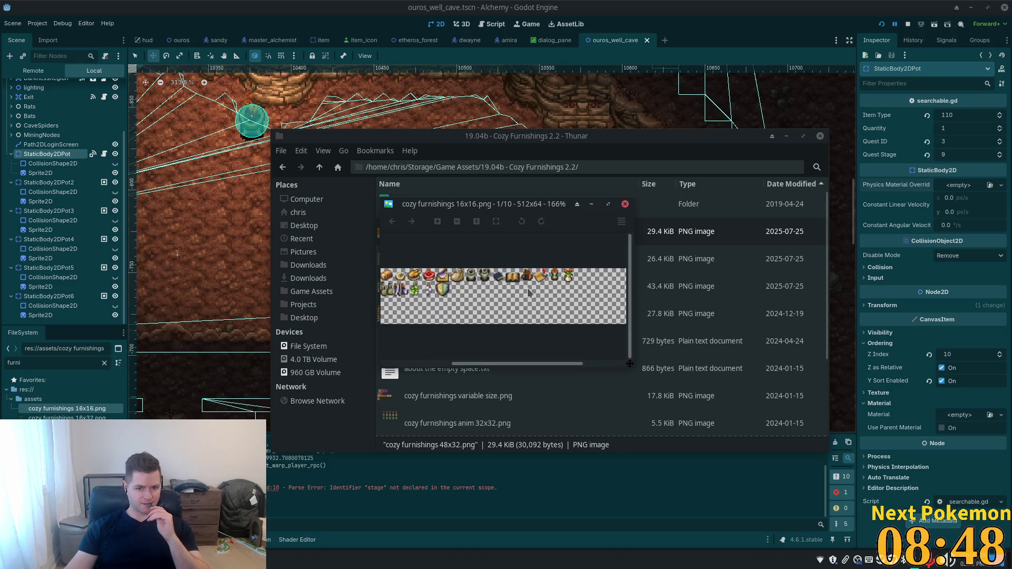
scroll(530, 291, "up", 3)
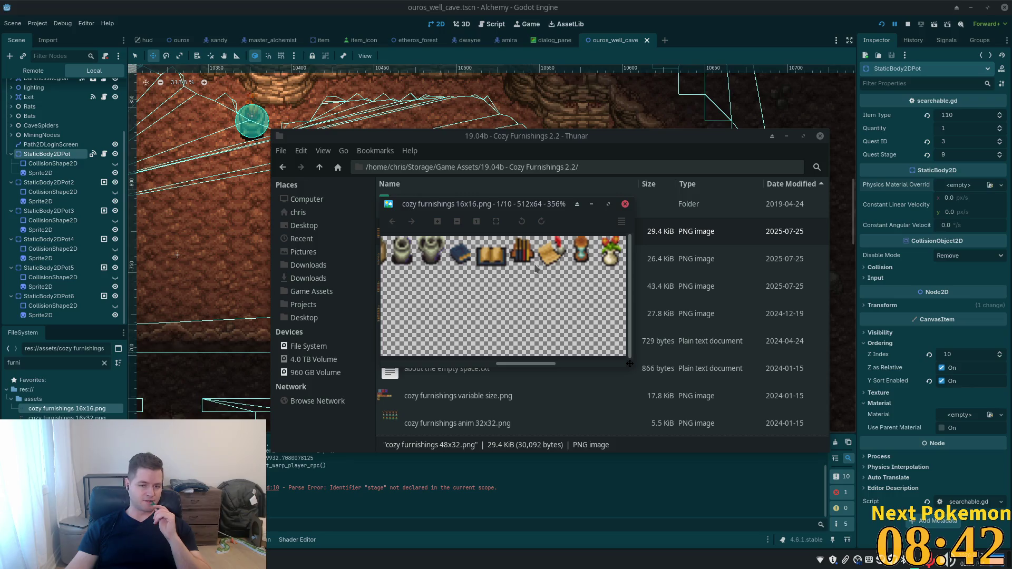
scroll(534, 268, "down", 5)
scroll(534, 271, "left", 5)
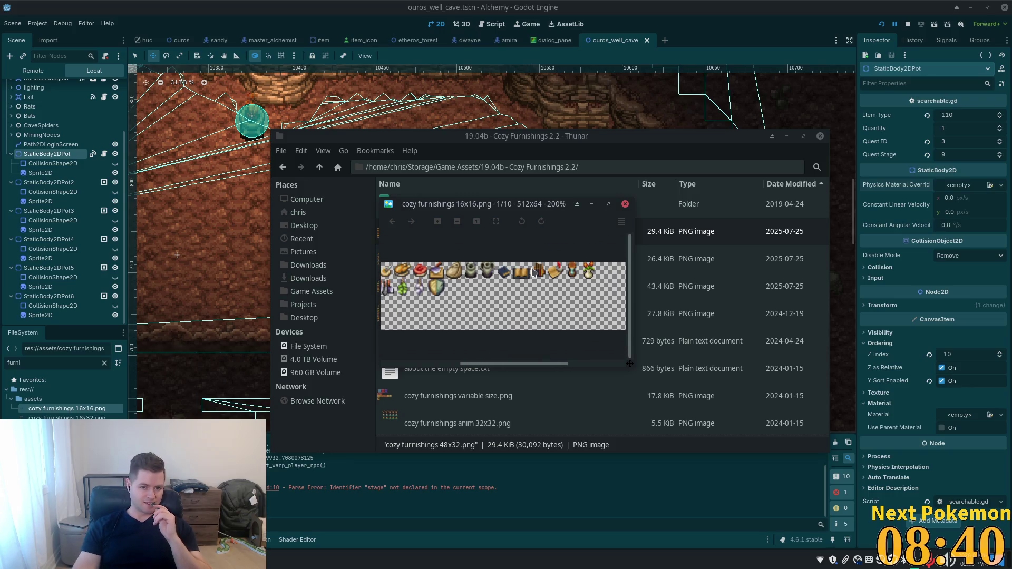
scroll(534, 270, "left", 2)
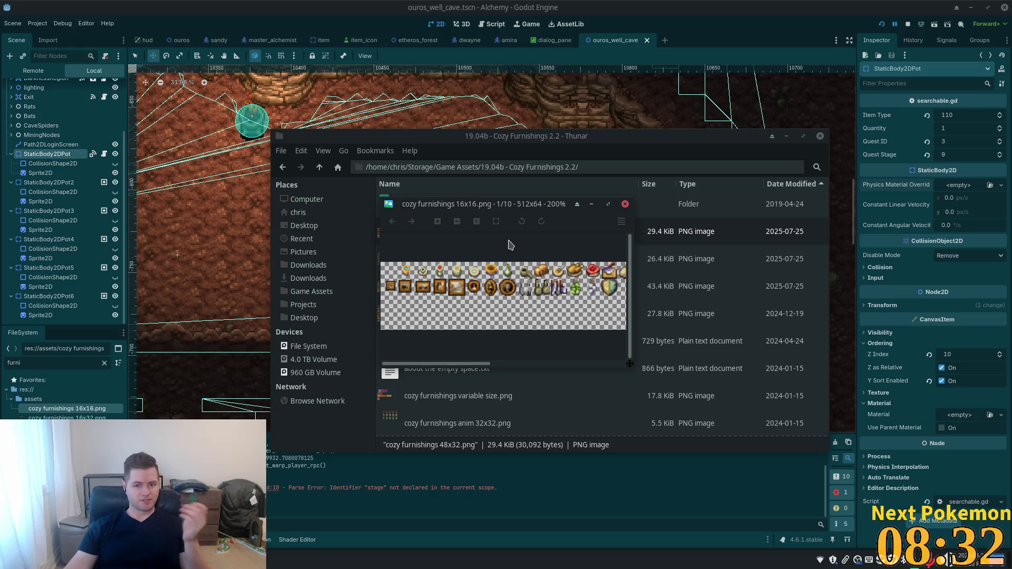
scroll(510, 244, "down", 1)
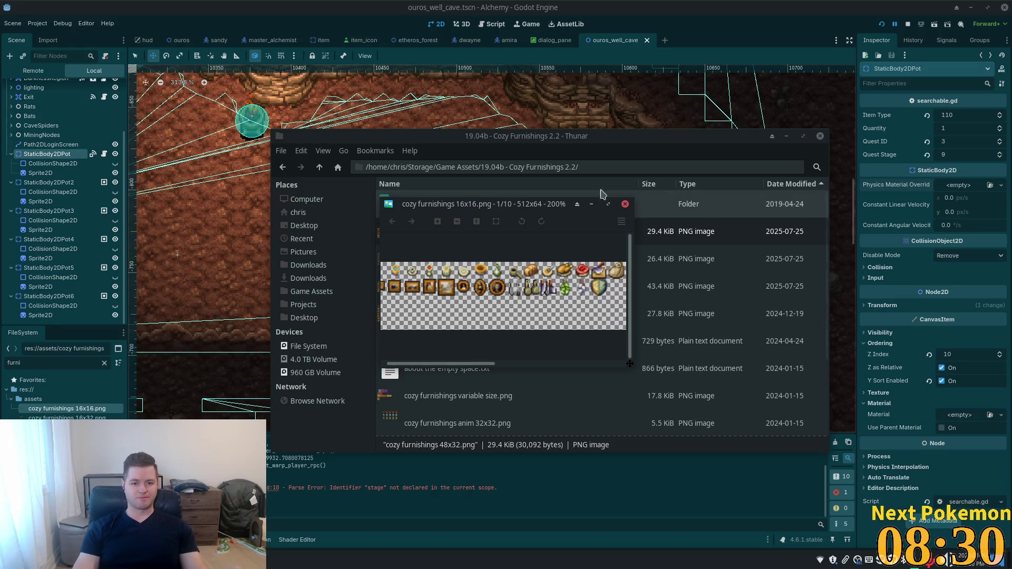
scroll(511, 287, "down", 5)
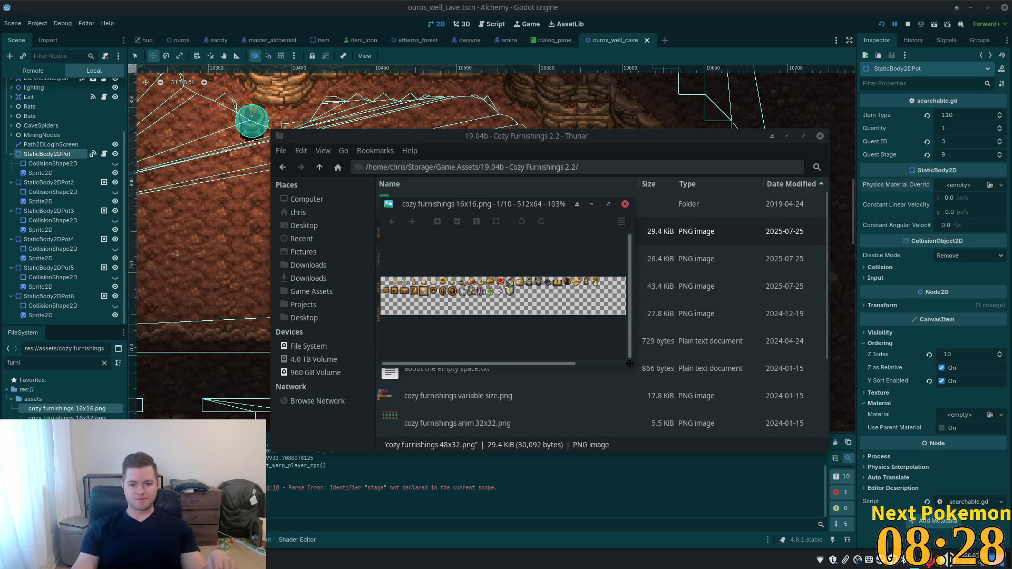
scroll(499, 269, "down", 1)
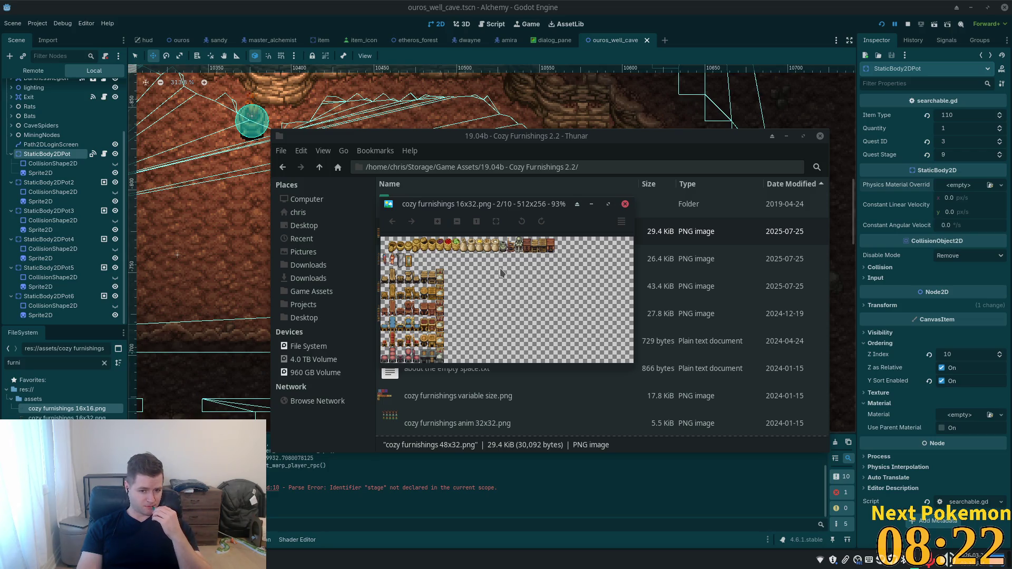
scroll(500, 267, "down", 1)
scroll(500, 272, "down", 1)
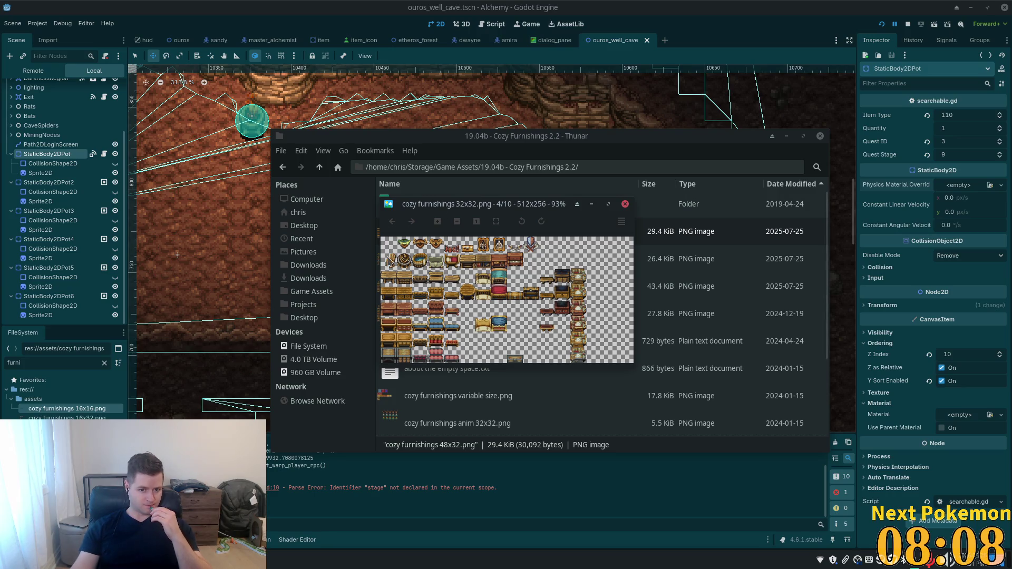
Step: Zoom and pan across the 32x32 sheet to inspect the paintings and bed rows
scroll(501, 272, "up", 5)
scroll(430, 249, "up", 2)
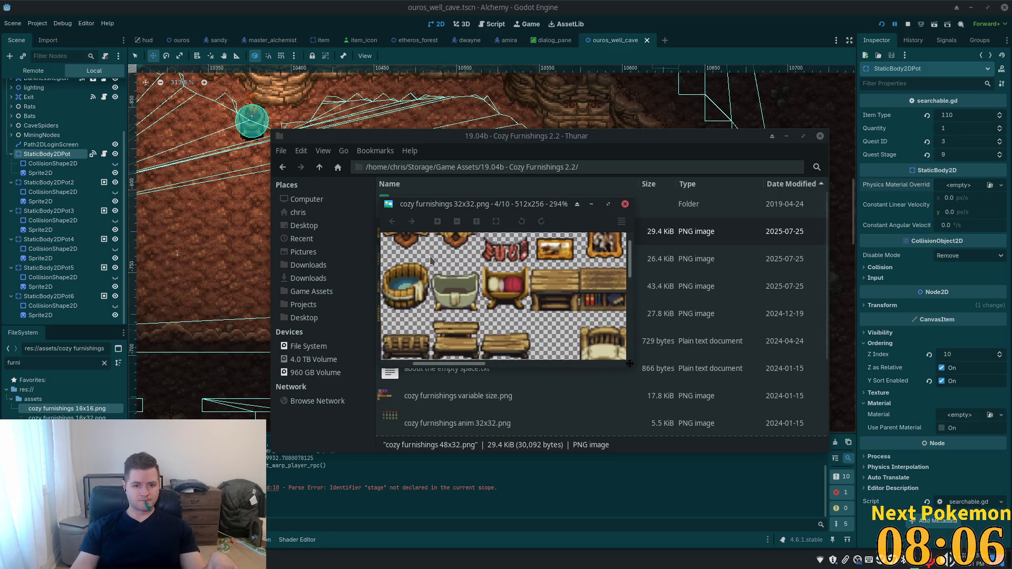
mouse_move(476, 329)
left_mouse_down()
mouse_move(510, 348)
mouse_move(569, 353)
mouse_move(626, 357)
mouse_move(630, 340)
left_mouse_up()
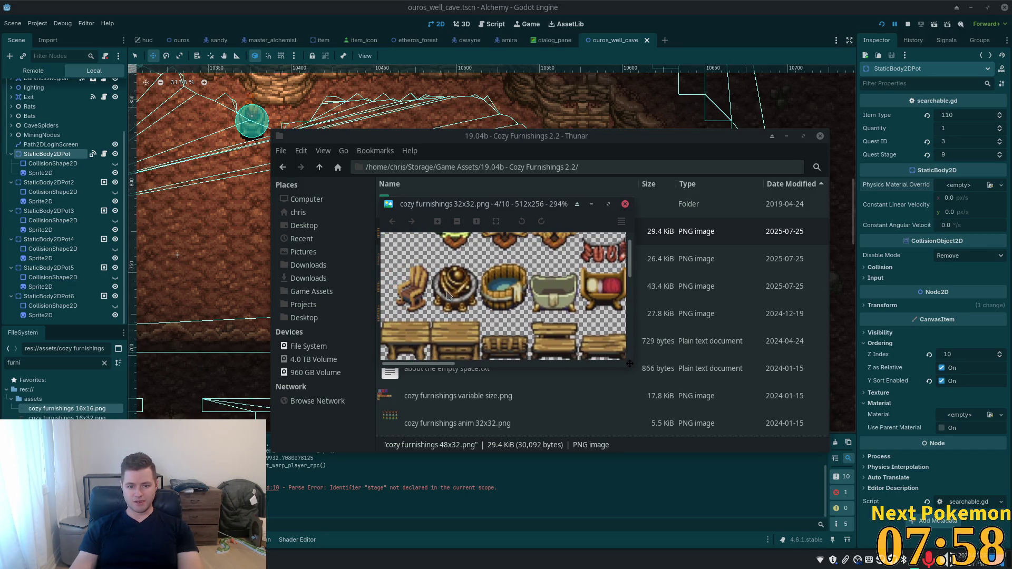
mouse_move(528, 272)
left_mouse_down()
mouse_move(335, 327)
mouse_move(200, 337)
mouse_move(226, 397)
left_mouse_up()
mouse_move(468, 306)
left_mouse_down()
mouse_move(516, 307)
mouse_move(489, 210)
left_mouse_up()
scroll(512, 297, "down", 10)
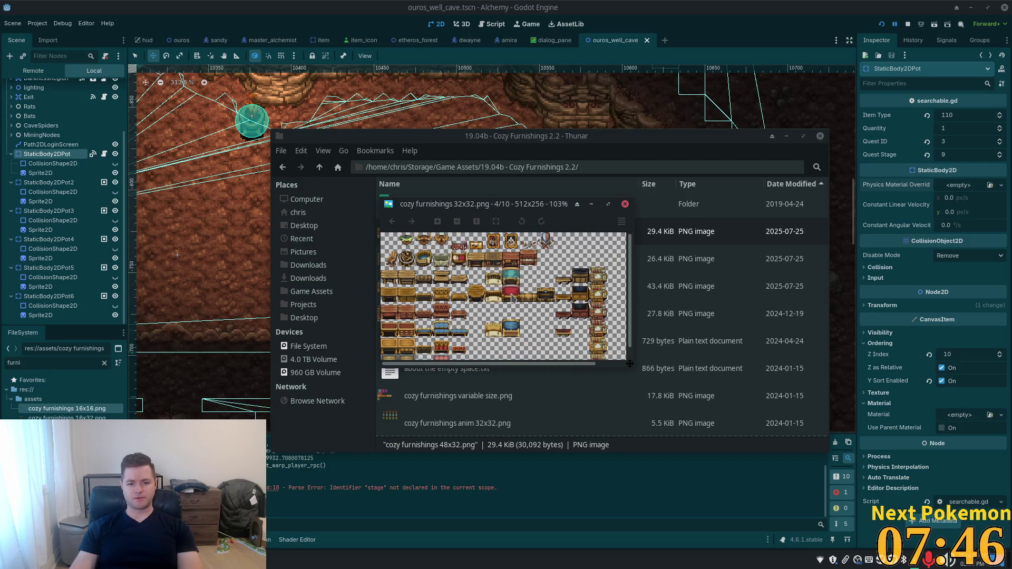
scroll(512, 298, "down", 2)
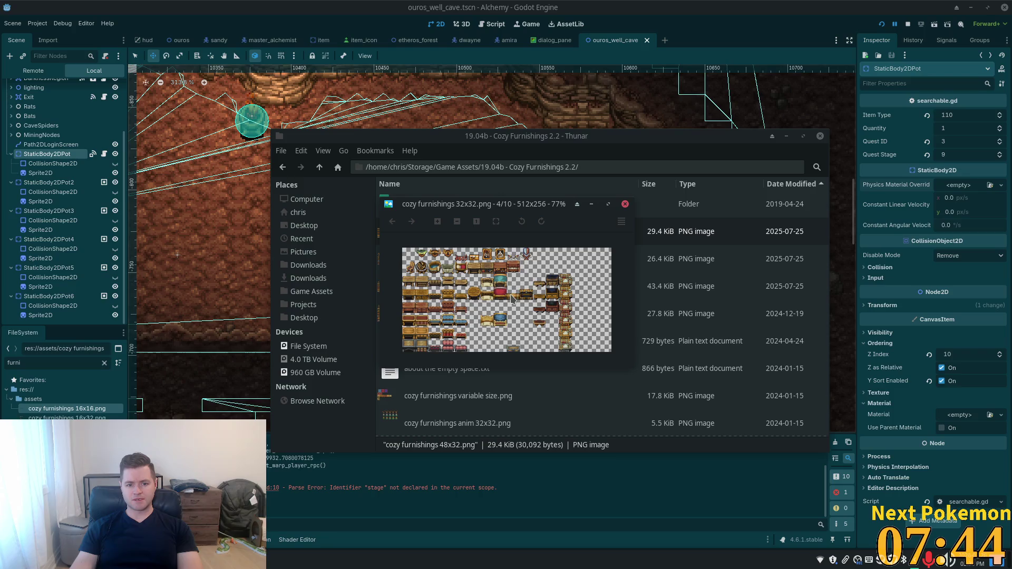
scroll(511, 299, "up", 1)
scroll(504, 302, "up", 1)
scroll(503, 303, "up", 2)
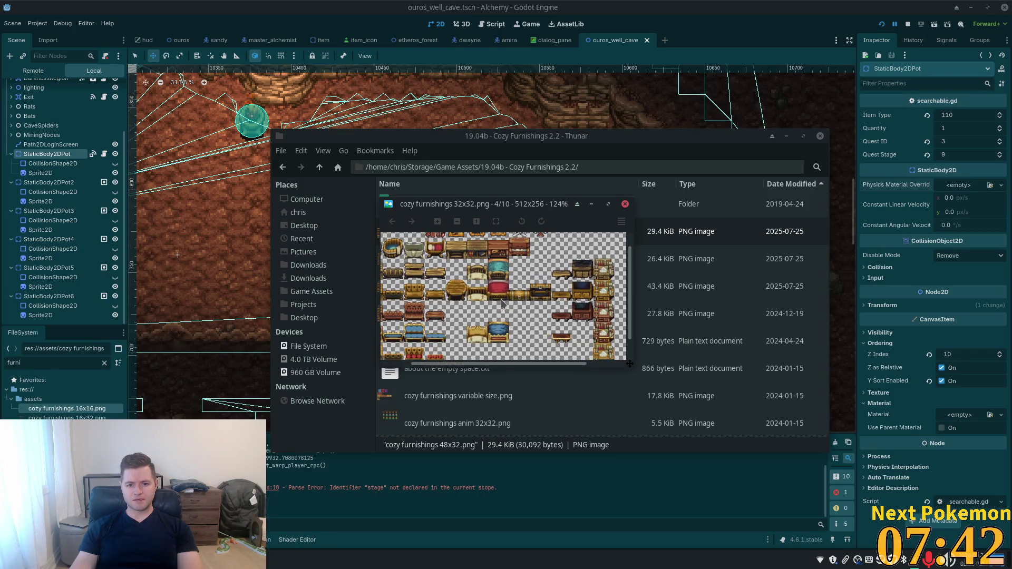
scroll(502, 302, "up", 3)
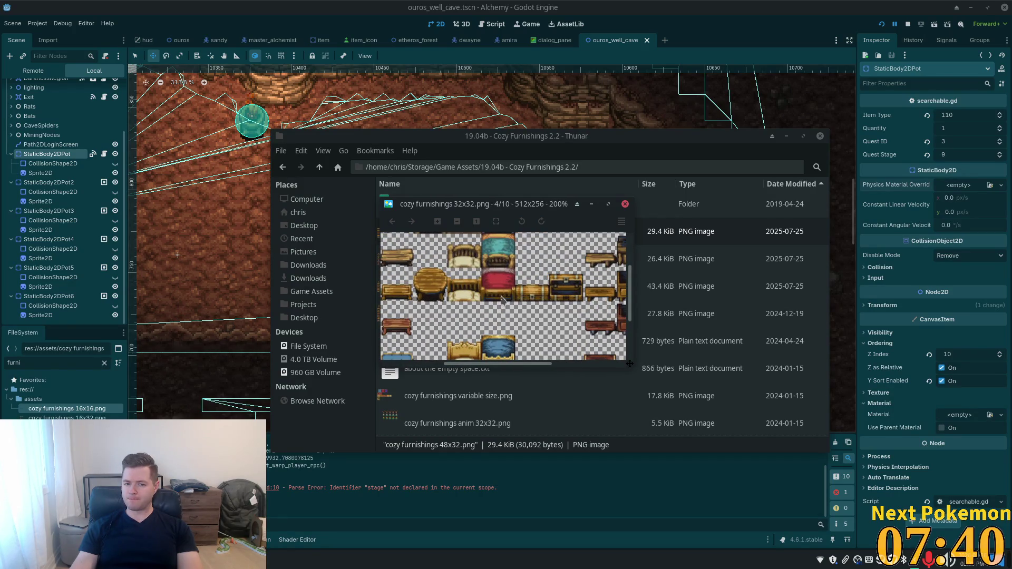
scroll(537, 290, "down", 2)
scroll(529, 311, "down", 1)
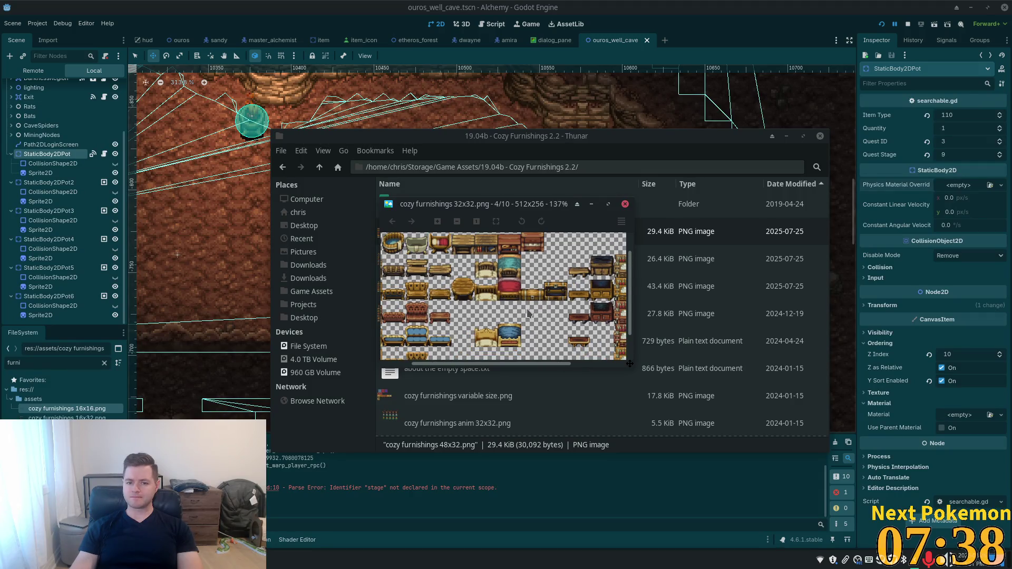
scroll(535, 321, "down", 1)
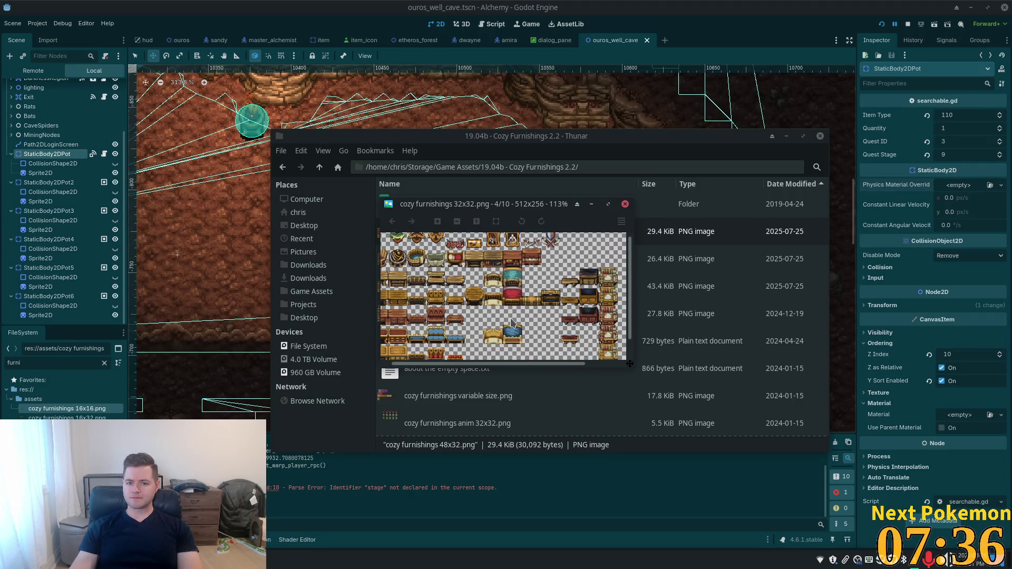
scroll(535, 283, "left", 2)
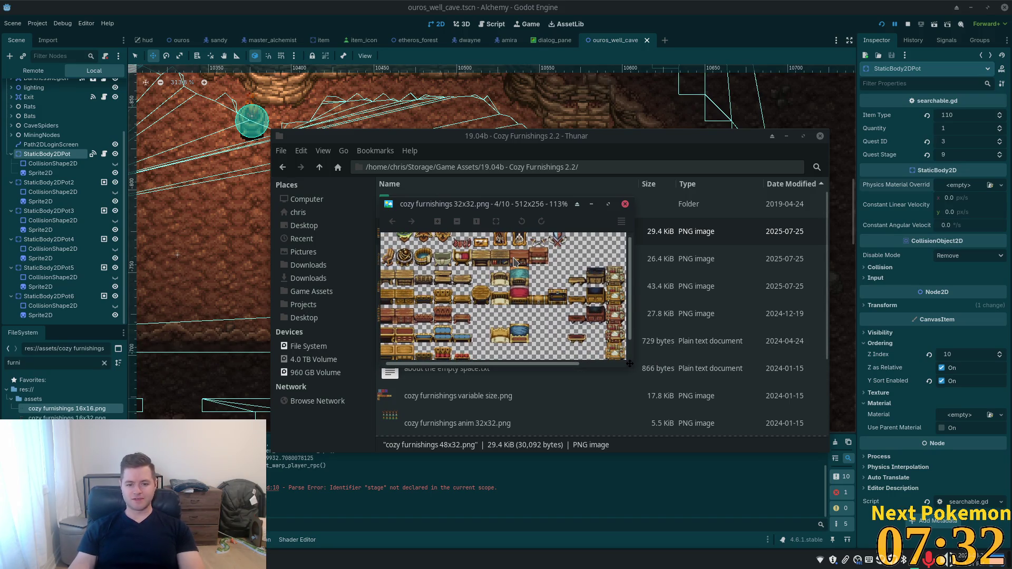
scroll(528, 310, "down", 1)
scroll(527, 308, "down", 2)
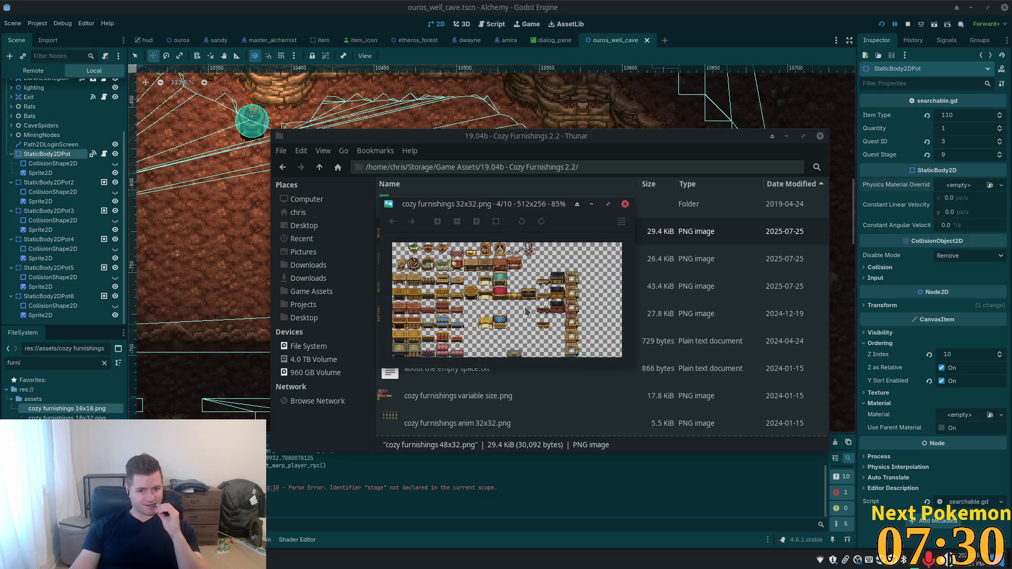
scroll(526, 308, "down", 2)
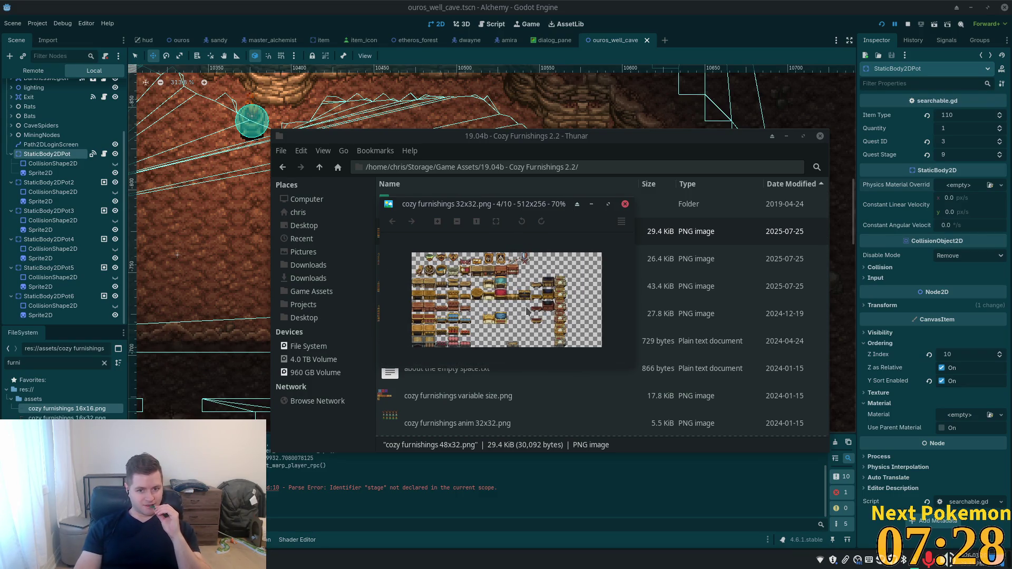
Step: Step through the 32x48, 32x80 and 48x80 sheets, then return Thunar to Game Assets
key("Right")
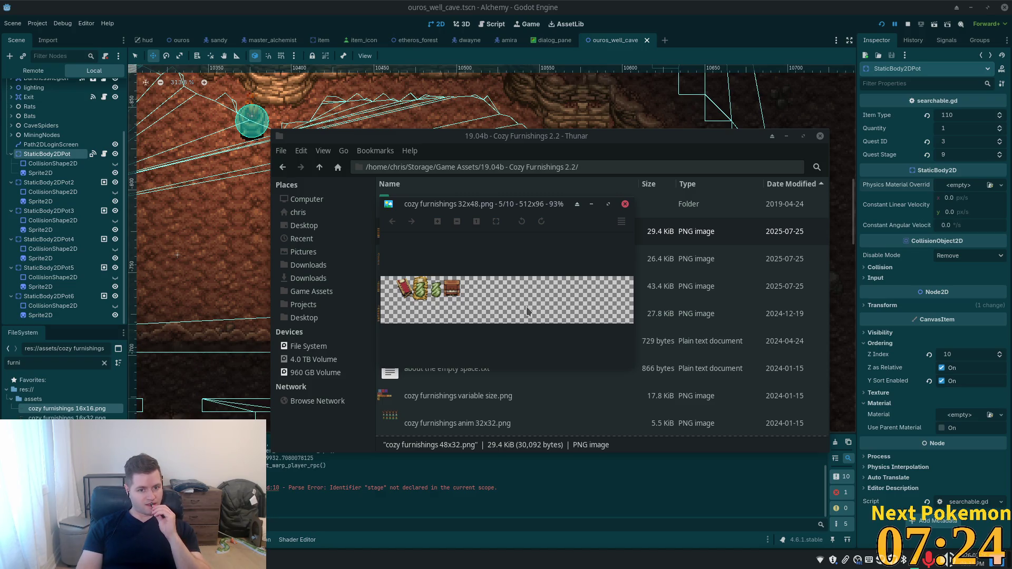
key("Right")
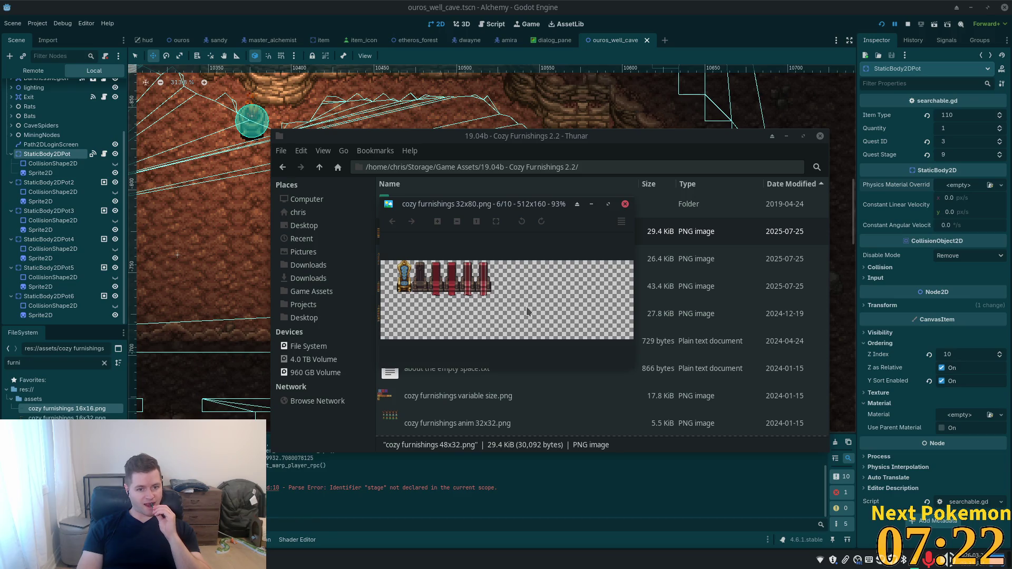
key("Right")
key("Right")
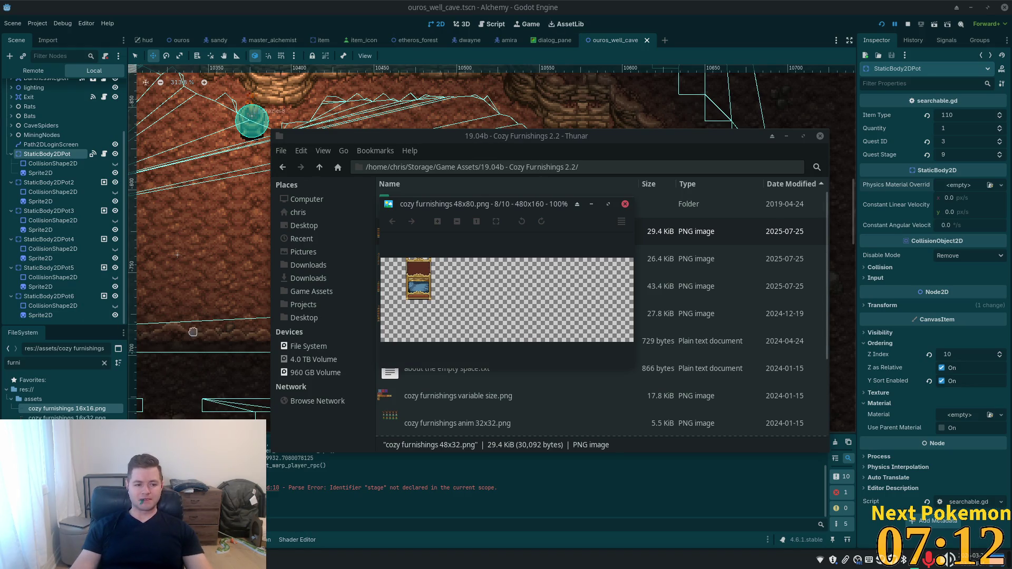
left_click(320, 168)
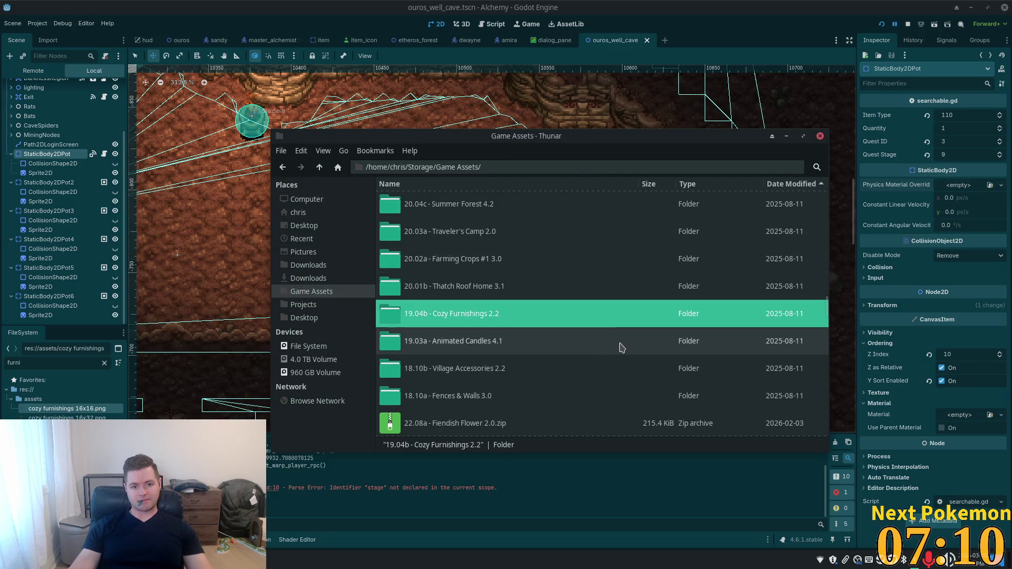
Step: Look through the Village Accessories 2.2 folder, then go back to Game Assets
left_click(530, 372)
double_click(530, 372)
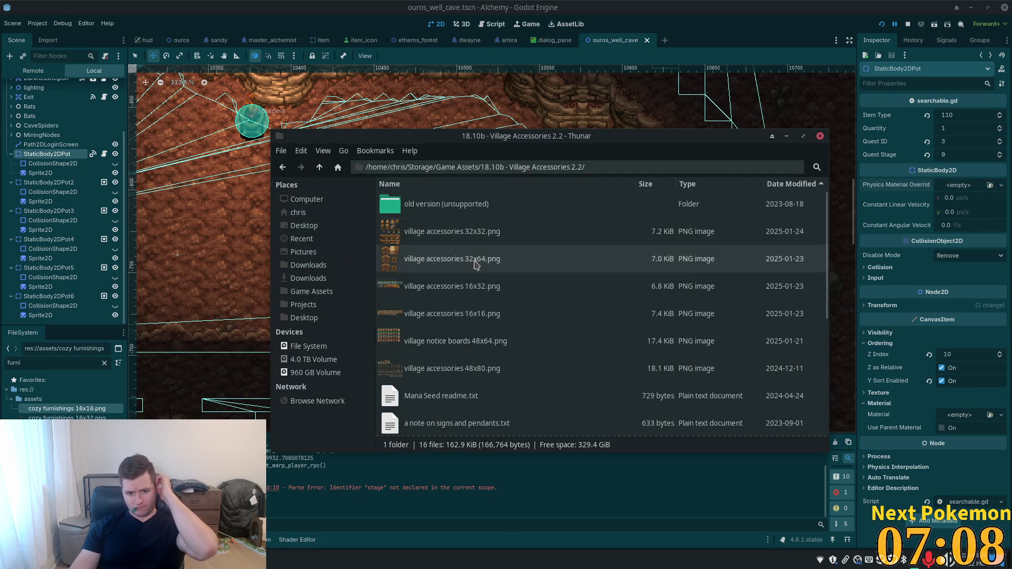
left_click(466, 238)
scroll(470, 289, "down", 3)
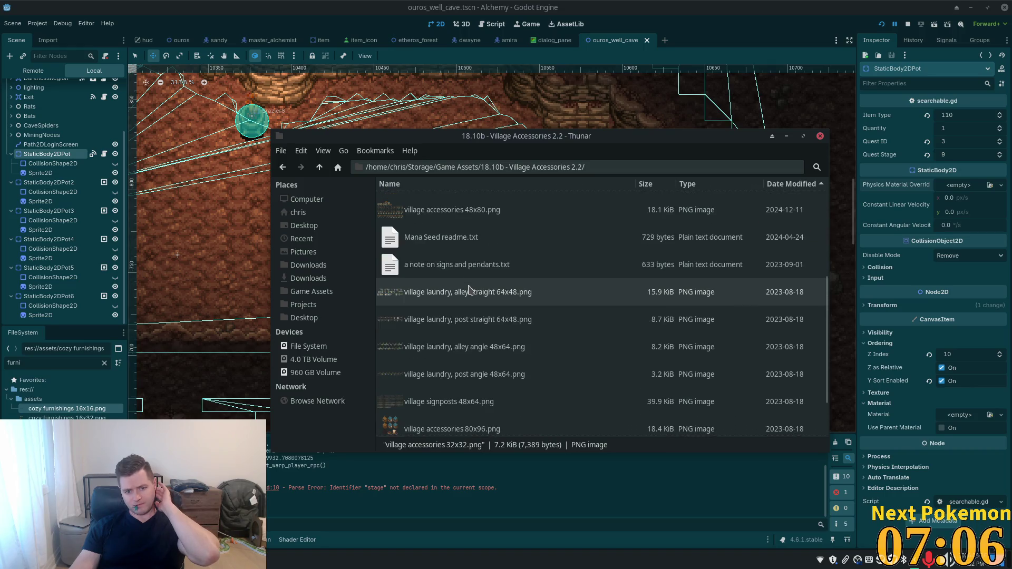
scroll(470, 289, "down", 1)
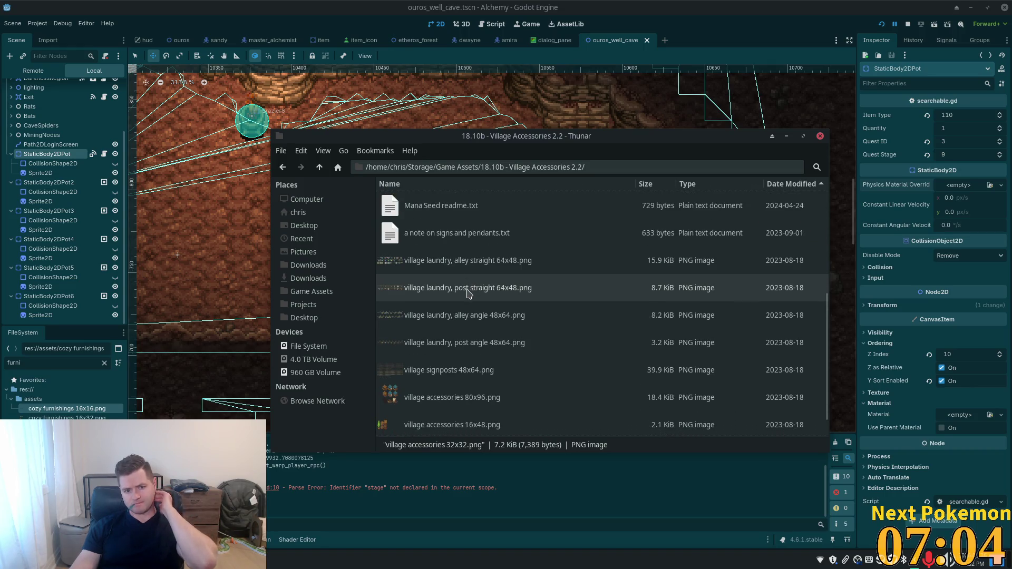
scroll(468, 294, "down", 1)
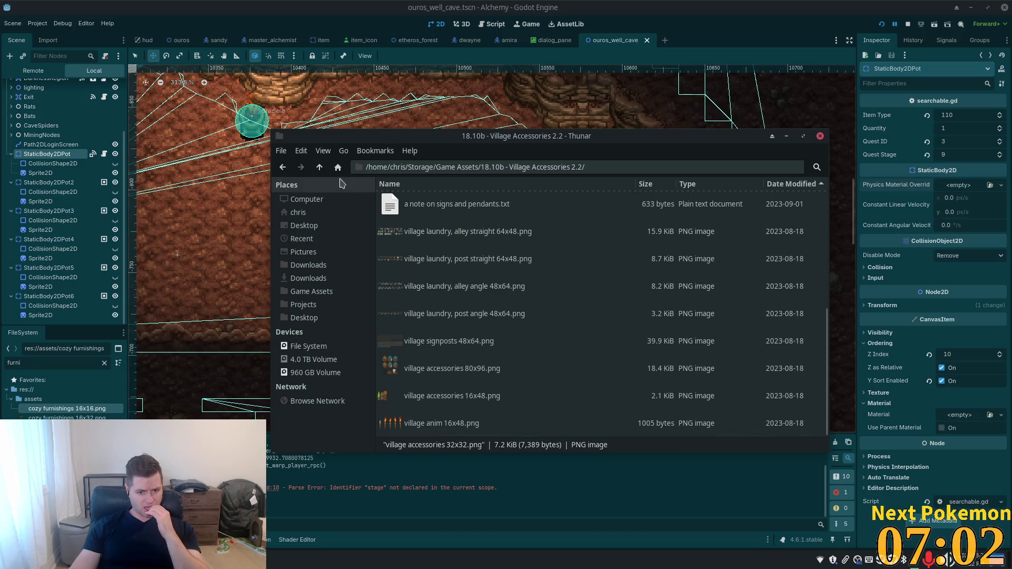
left_click(319, 167)
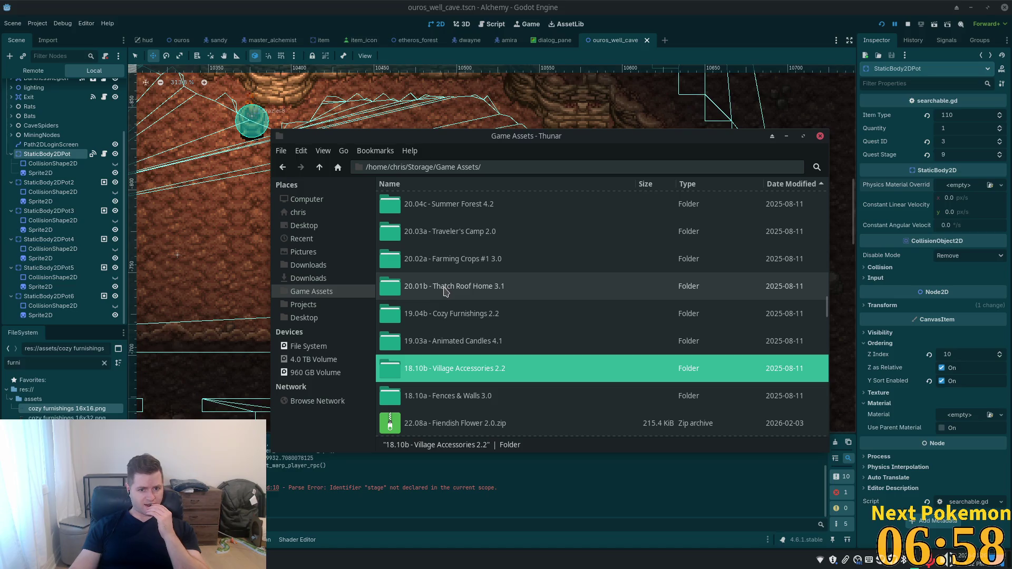
Step: Scroll the Game Assets list and open the 20.01b - Thatch Roof Home 3.1 folder
scroll(443, 295, "up", 3)
scroll(427, 314, "up", 2)
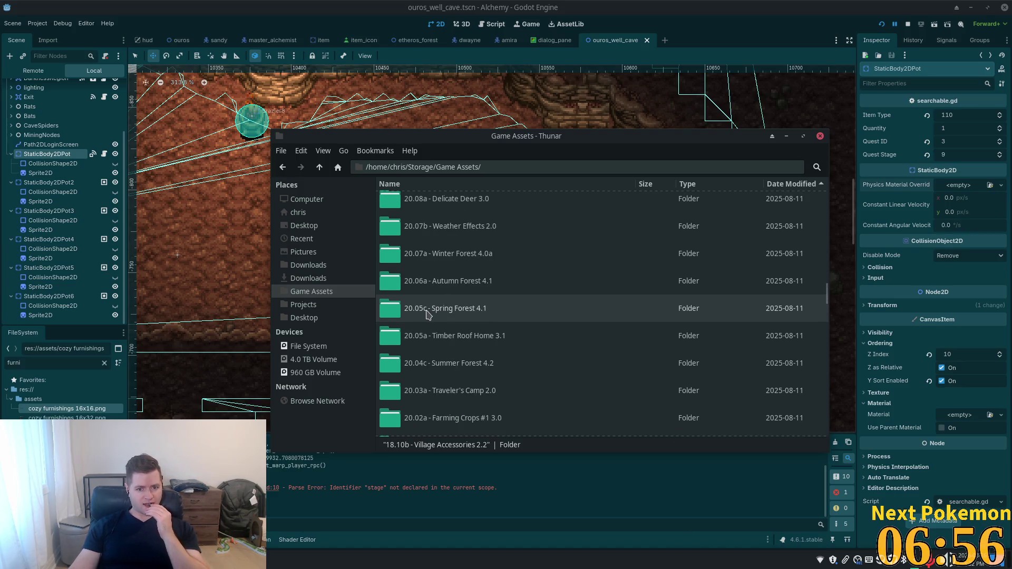
scroll(427, 315, "up", 1)
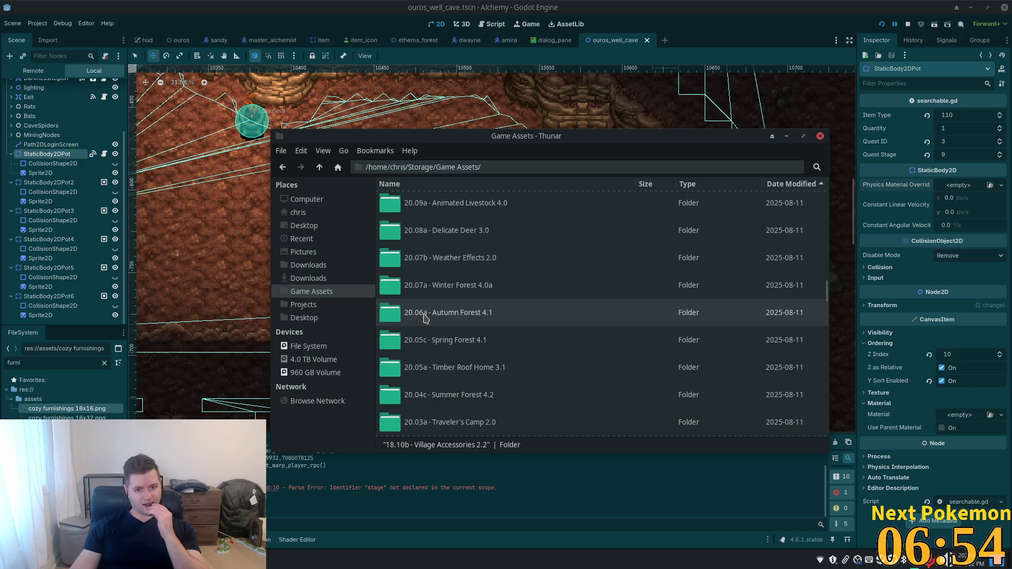
scroll(425, 316, "up", 3)
scroll(427, 315, "up", 3)
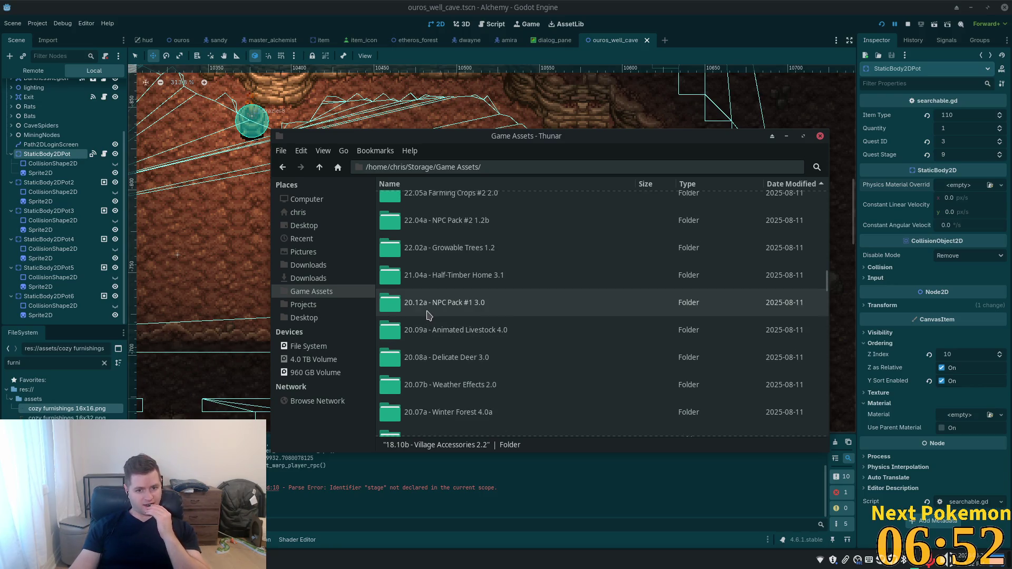
scroll(427, 315, "up", 2)
scroll(428, 315, "up", 3)
scroll(427, 315, "up", 1)
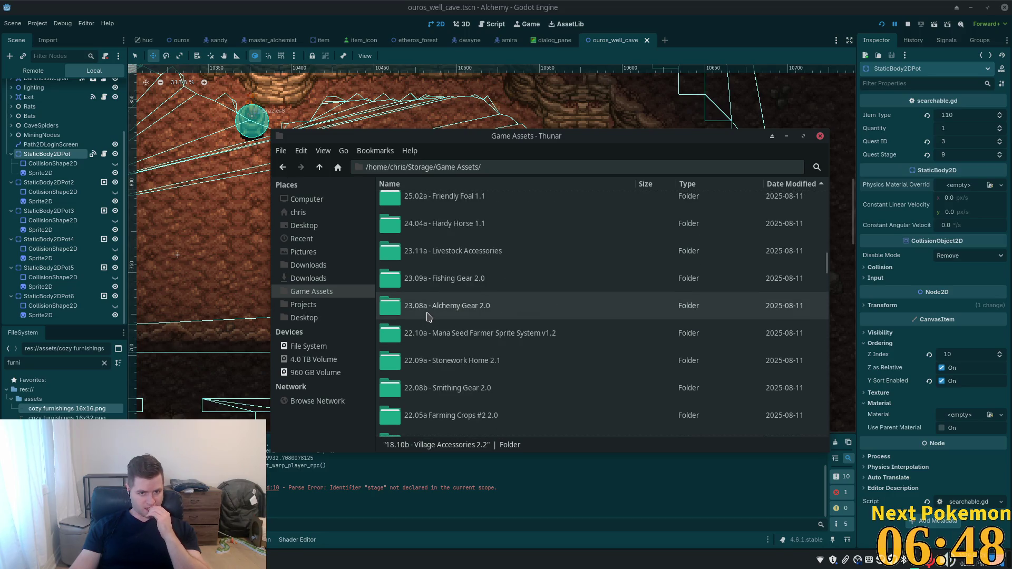
scroll(427, 315, "up", 2)
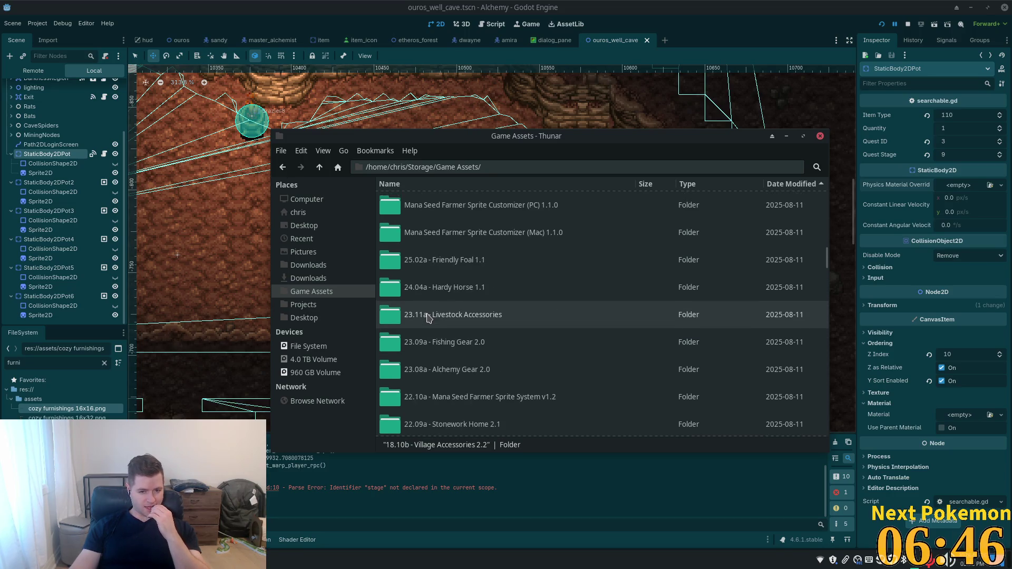
scroll(430, 318, "down", 7)
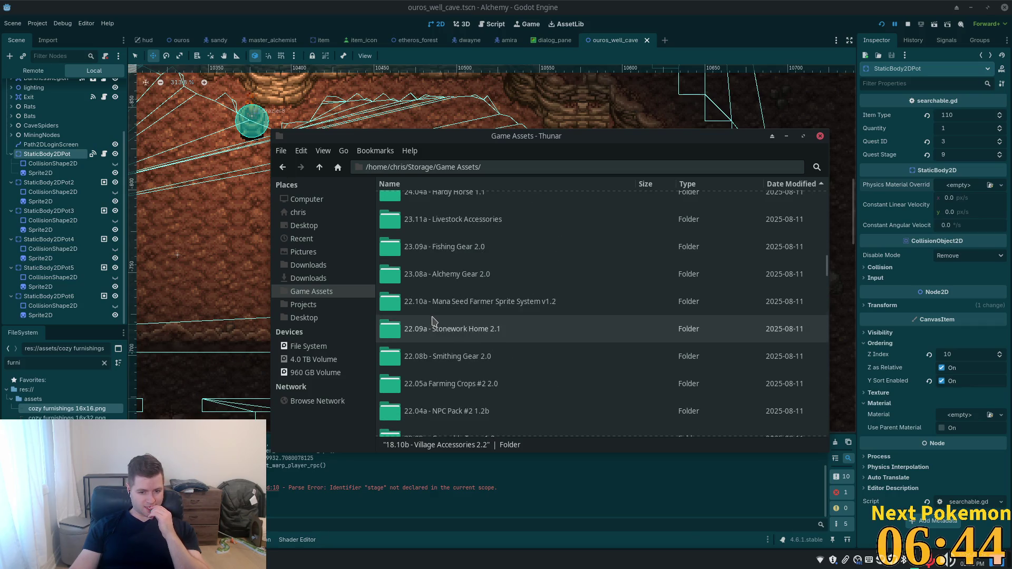
scroll(432, 322, "down", 3)
scroll(448, 353, "down", 9)
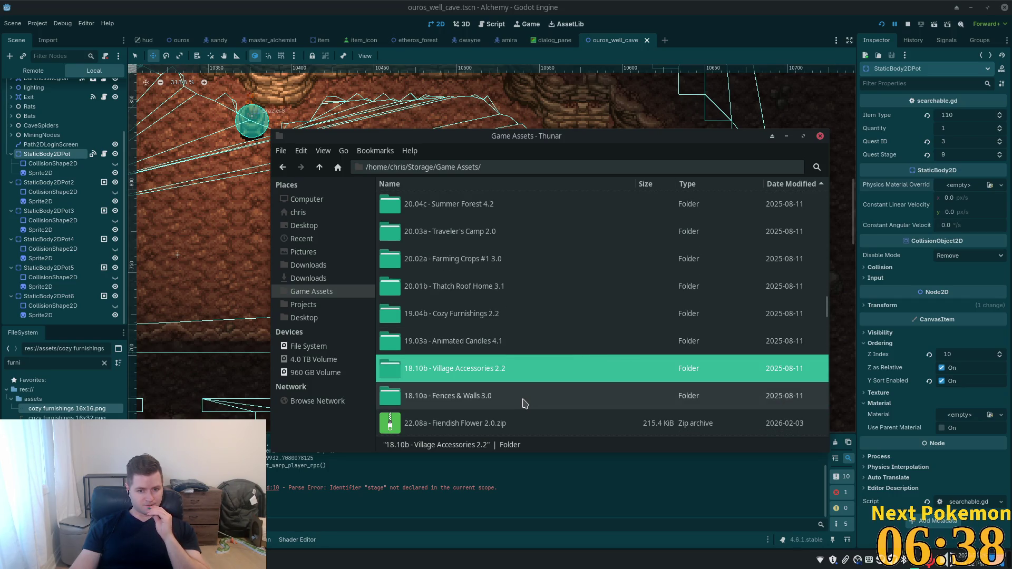
left_click(479, 287)
double_click(480, 288)
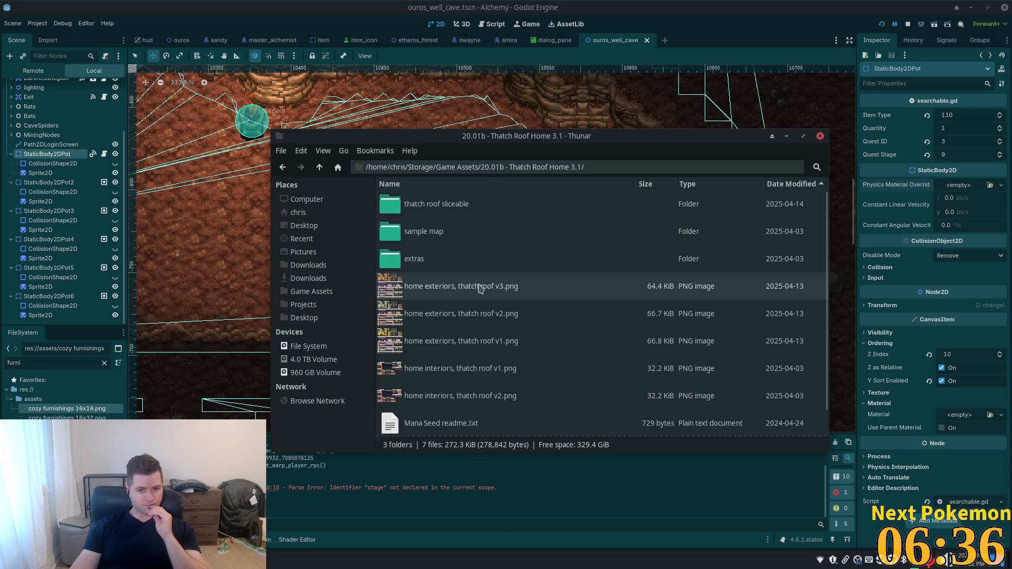
Step: Browse the extras subfolder, then return to the Thatch Roof Home folder
double_click(437, 258)
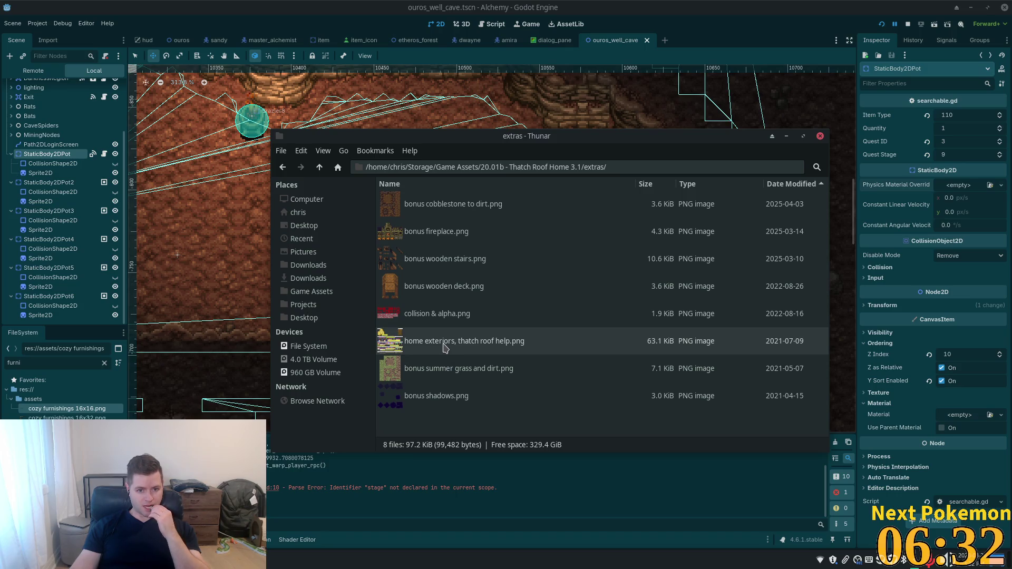
left_click(319, 167)
scroll(401, 253, "down", 1)
Step: Preview home extras, thatch roof.png, then close the image viewers and Thunar
double_click(432, 421)
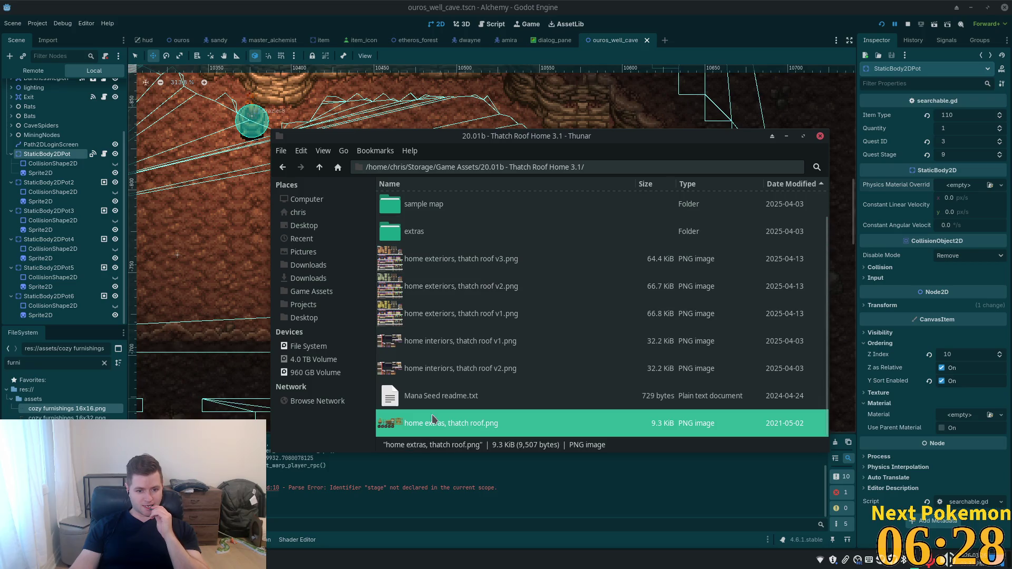
scroll(514, 301, "up", 3)
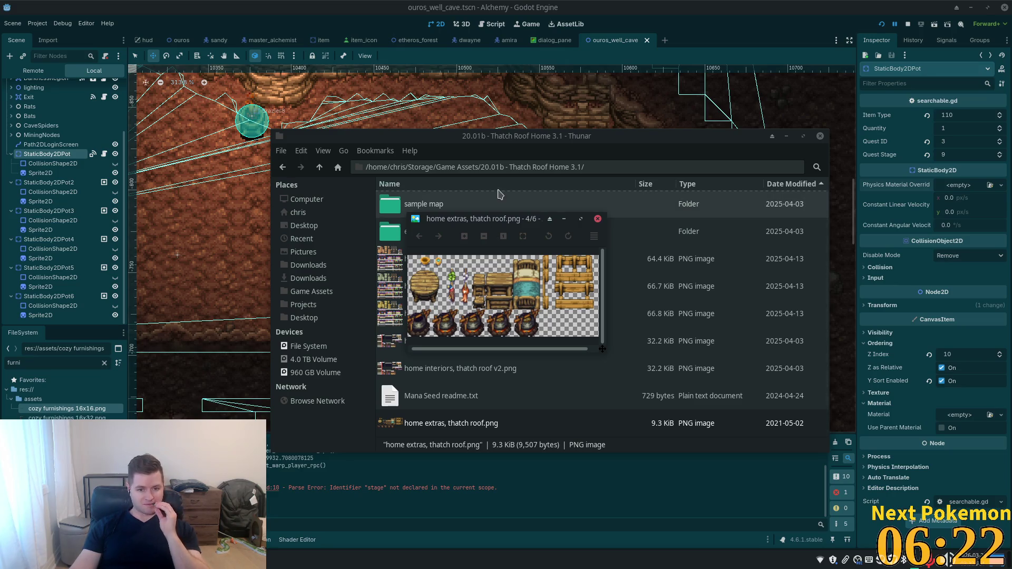
left_click(598, 218)
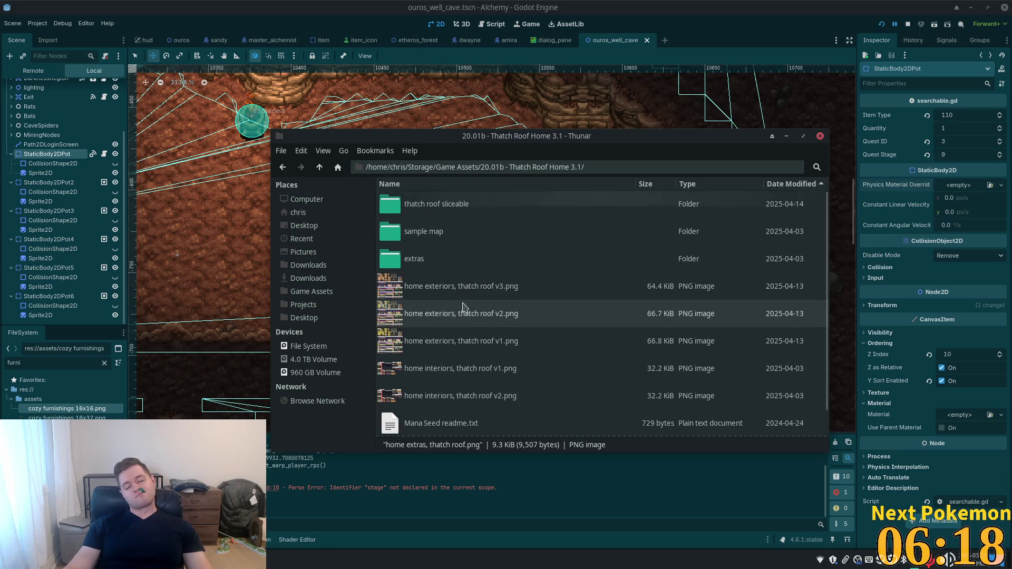
left_click(820, 137)
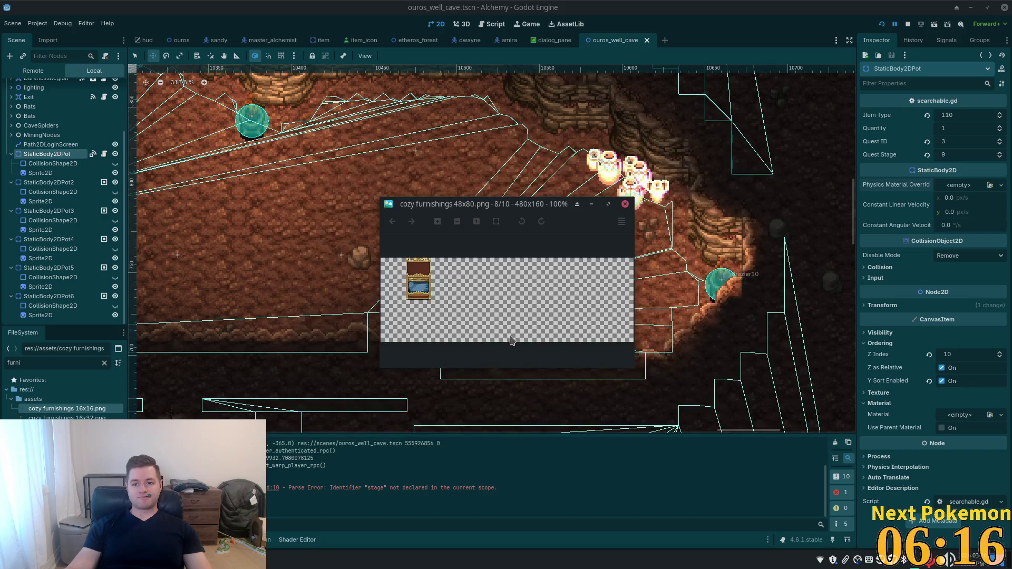
left_click(625, 205)
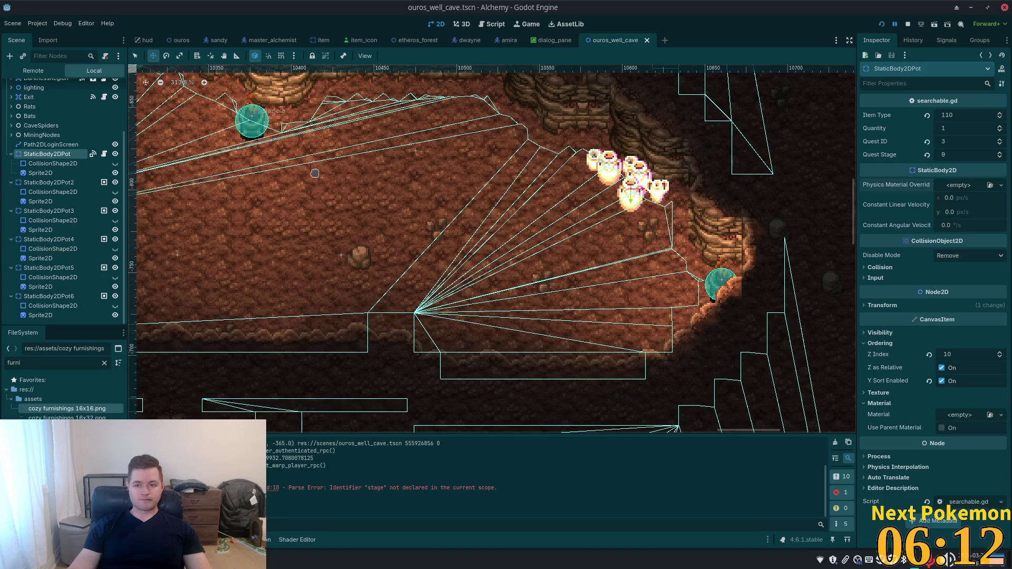
Step: In the item scene, add Item Sprites entry 103 as a new ItemSprite with ID 110
left_click(321, 41)
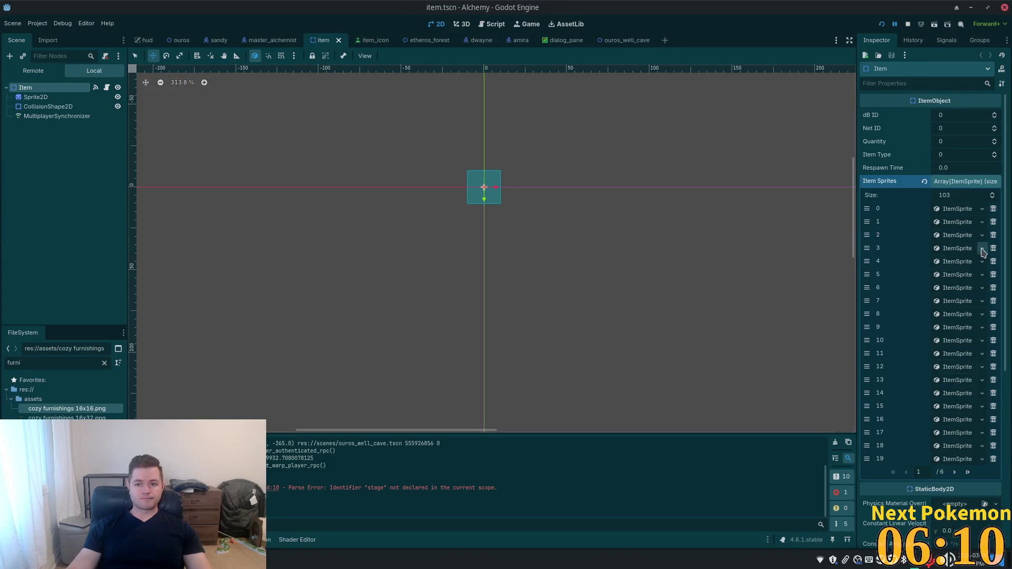
left_click(967, 472)
left_click(925, 248)
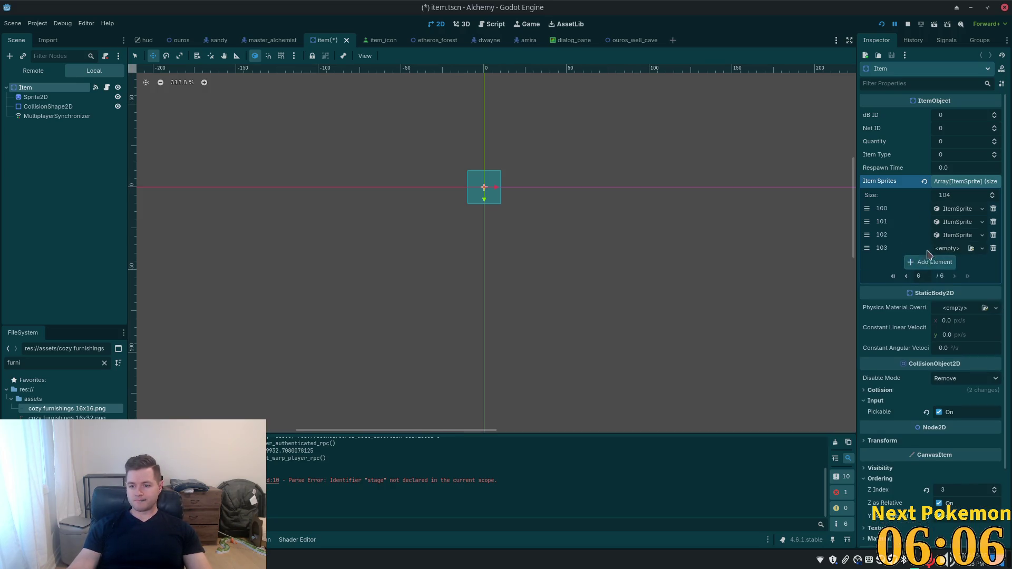
left_click(947, 249)
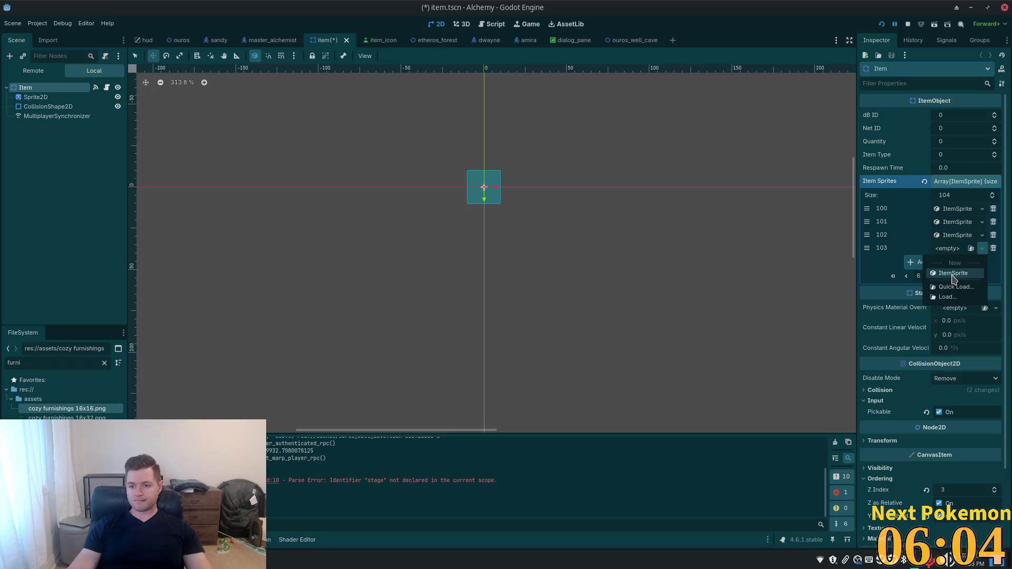
left_click(954, 272)
left_click(955, 262)
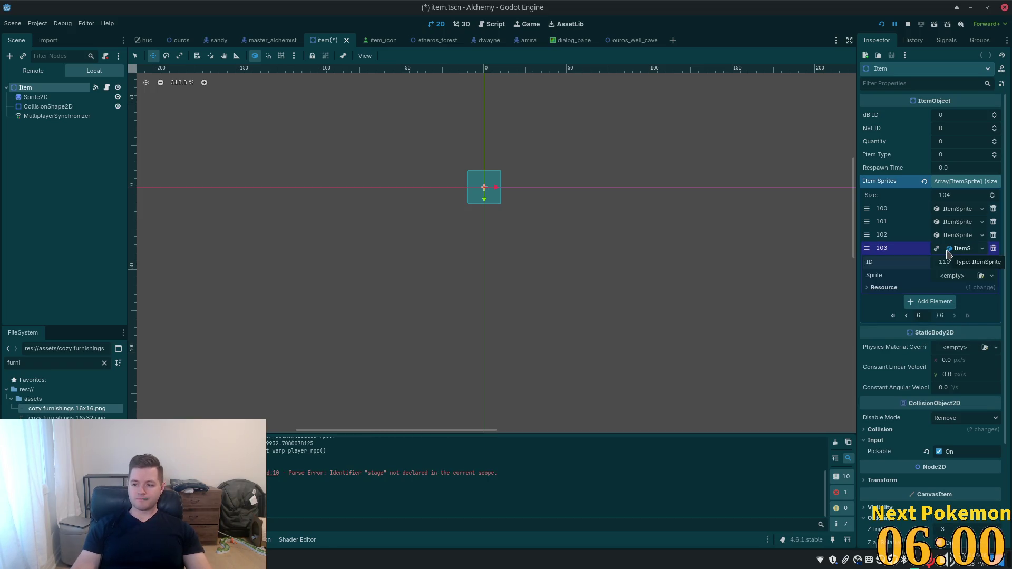
left_click(976, 320)
Step: Give the sprite a new AtlasTexture using cozy furnishings 16x16.png as its atlas
left_click(964, 300)
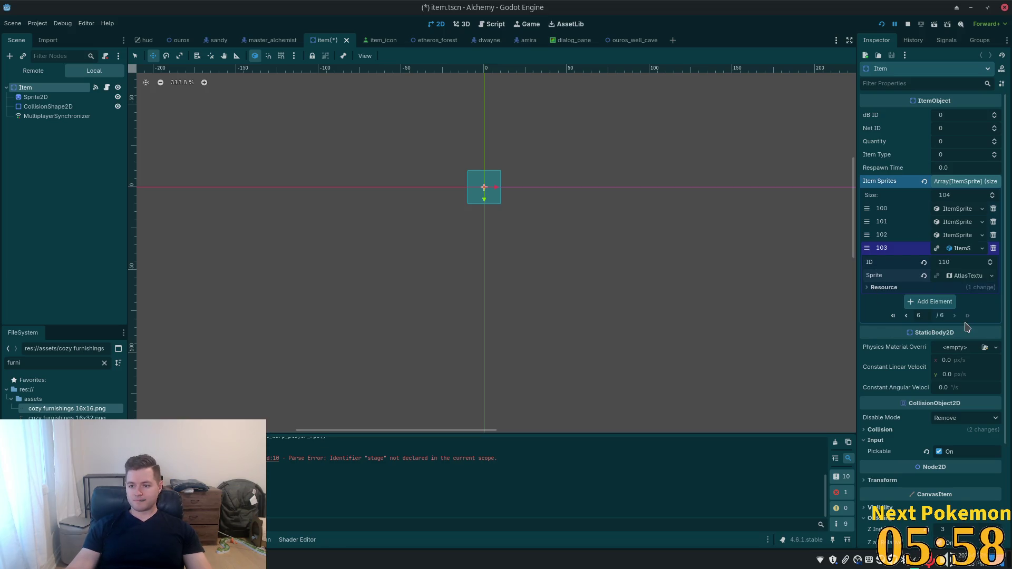
left_click(959, 276)
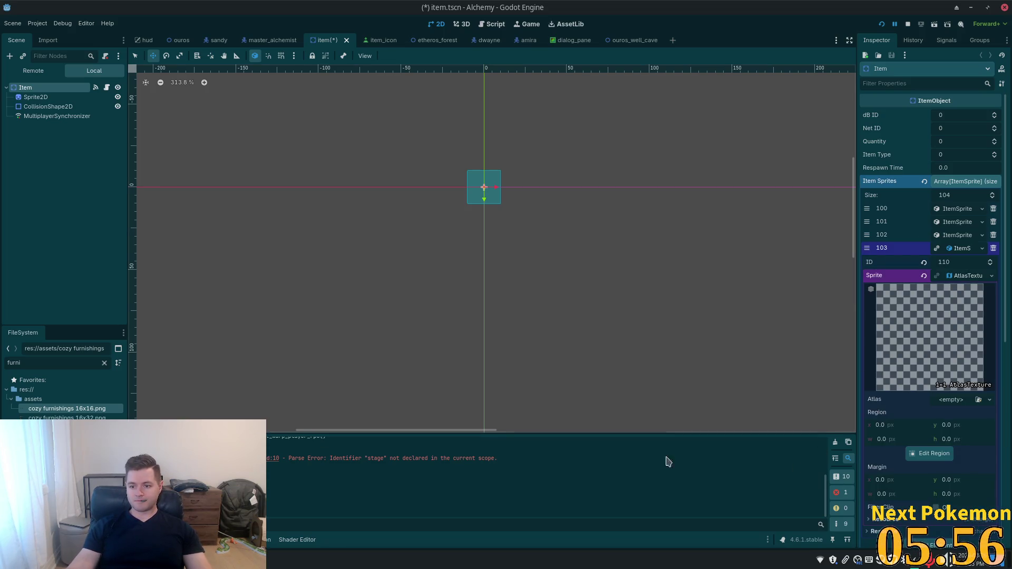
mouse_move(79, 410)
left_mouse_down()
mouse_move(835, 387)
mouse_move(950, 399)
left_mouse_up()
left_click(928, 468)
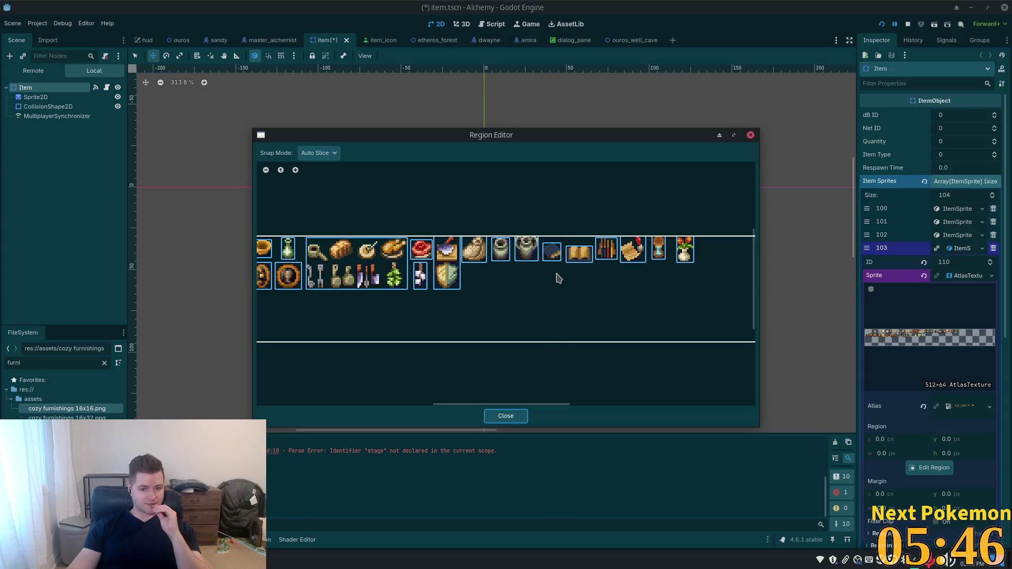
Step: Set the sprite's atlas region to the blue 11x11 icon at x 274, y 4
scroll(522, 307, "down", 2)
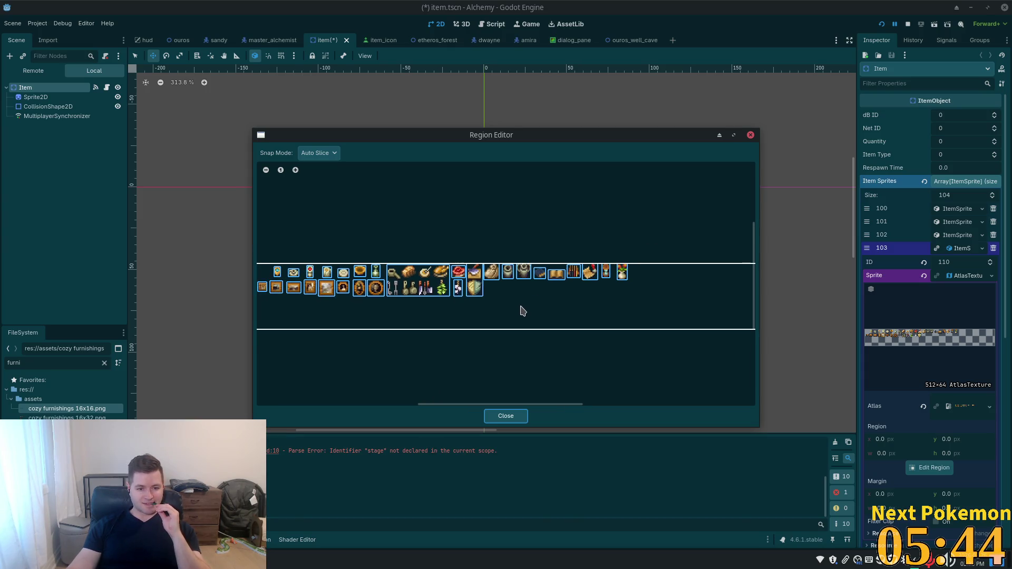
scroll(542, 289, "up", 3)
scroll(546, 282, "up", 2)
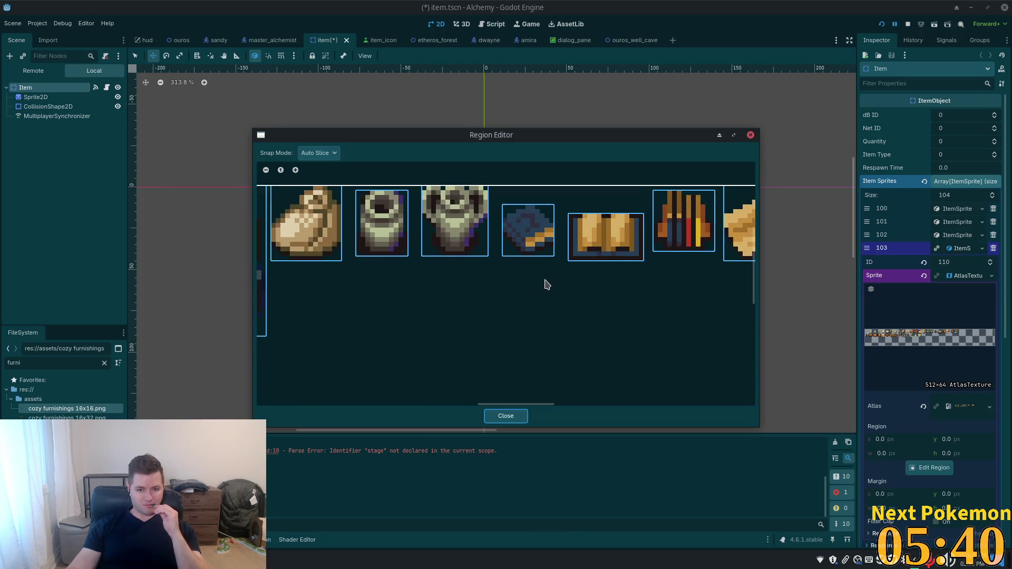
left_click(536, 248)
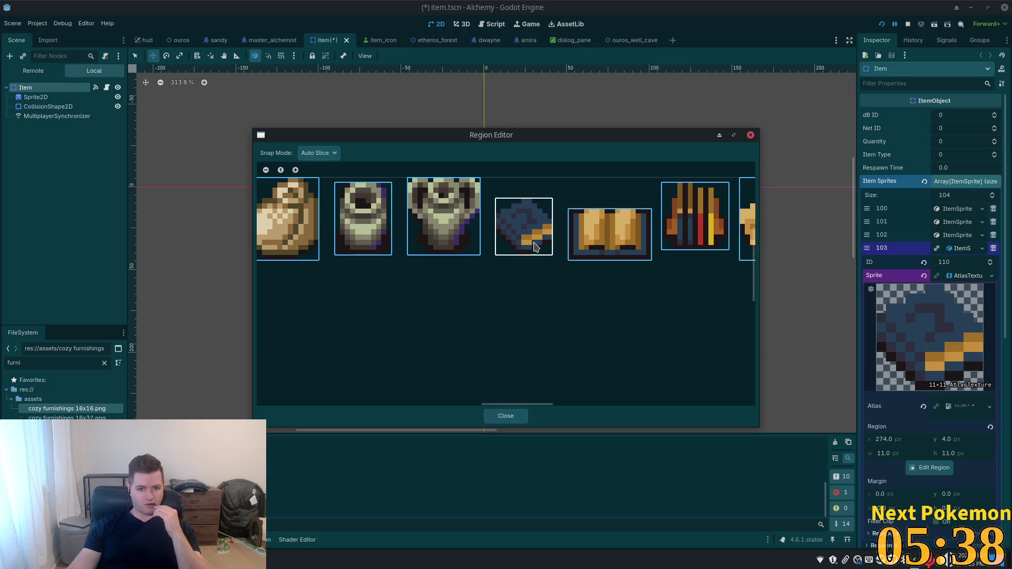
left_click(510, 416)
Step: Collapse the ItemSprite 103 details and save the item scene
scroll(546, 305, "down", 1)
scroll(546, 305, "down", 2)
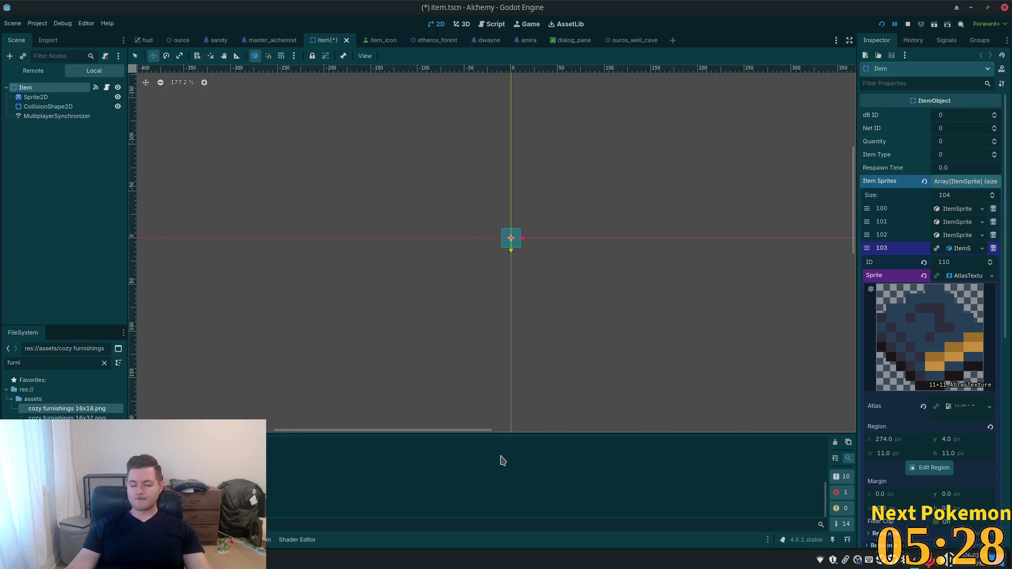
left_click(959, 247)
key("ctrl+s")
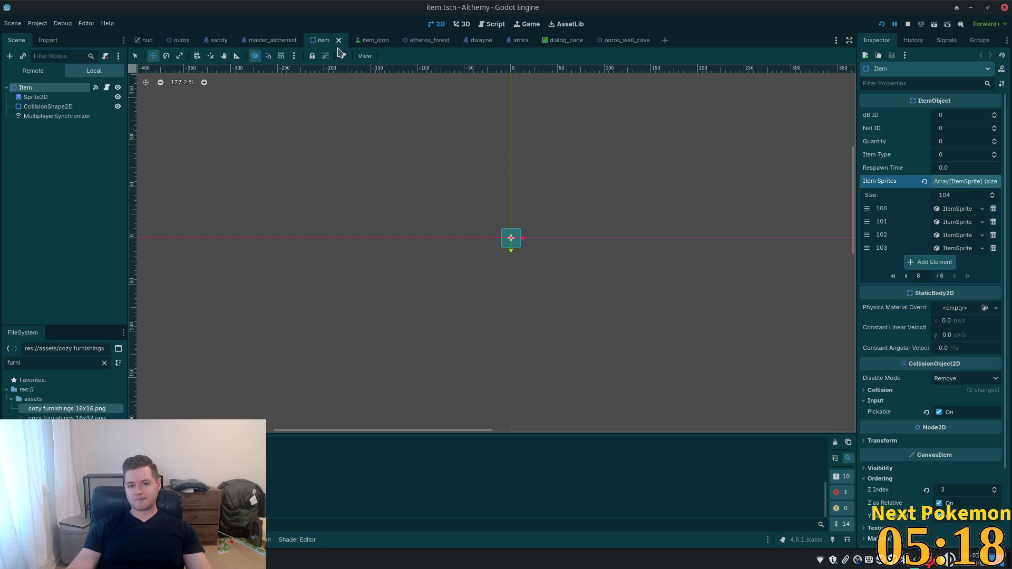
Step: Switch to the item_icon scene and bring up the type choices for a new Icons key
left_click(364, 46)
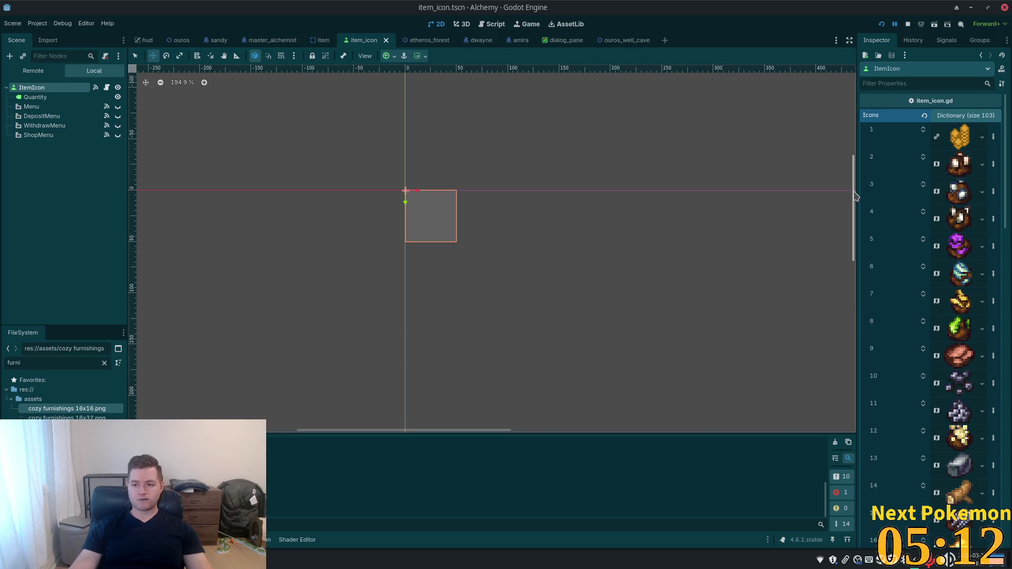
scroll(982, 313, "down", 2)
scroll(981, 313, "down", 5)
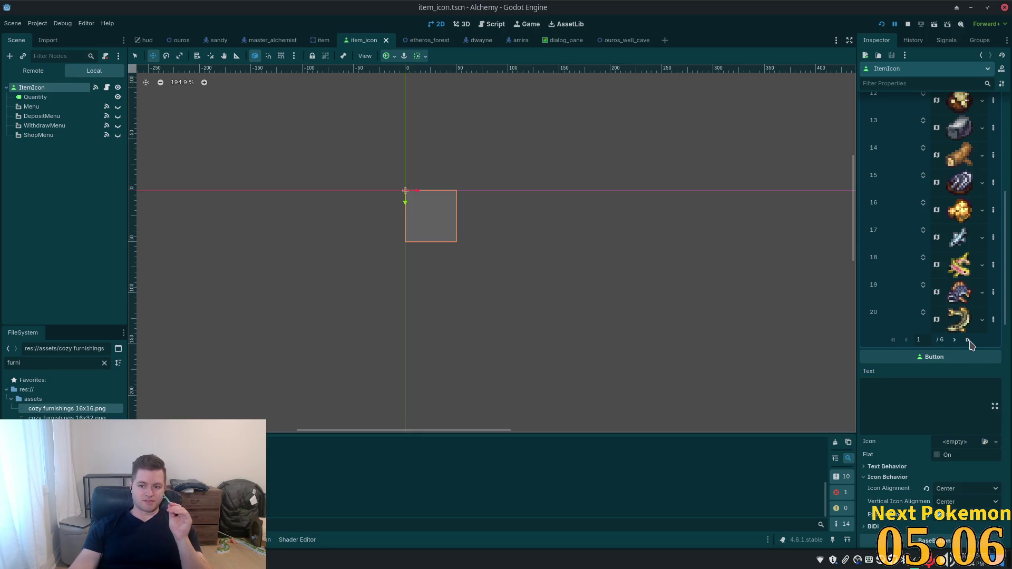
mouse_move(961, 361)
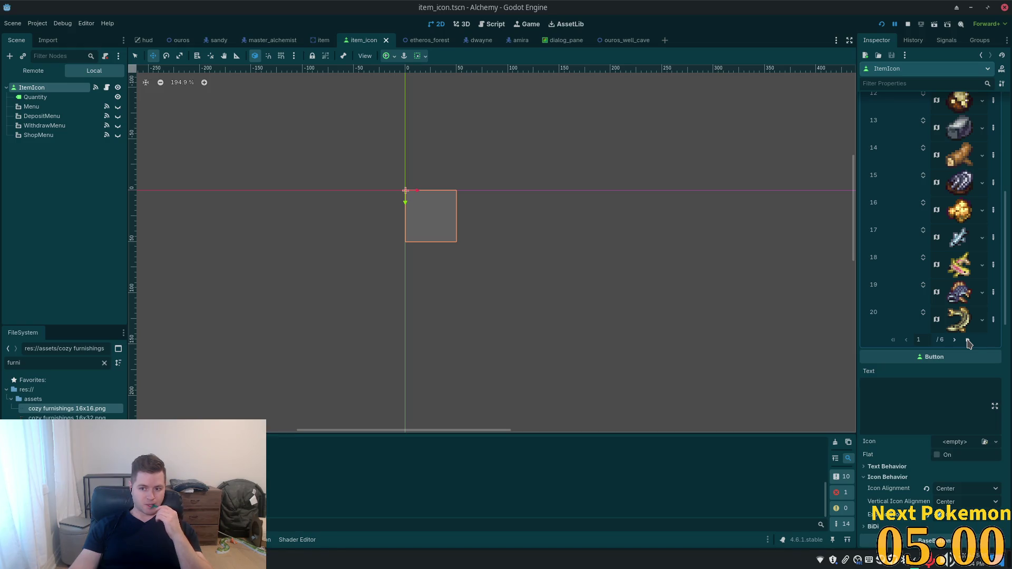
scroll(968, 343, "down", 10)
scroll(959, 304, "up", 3)
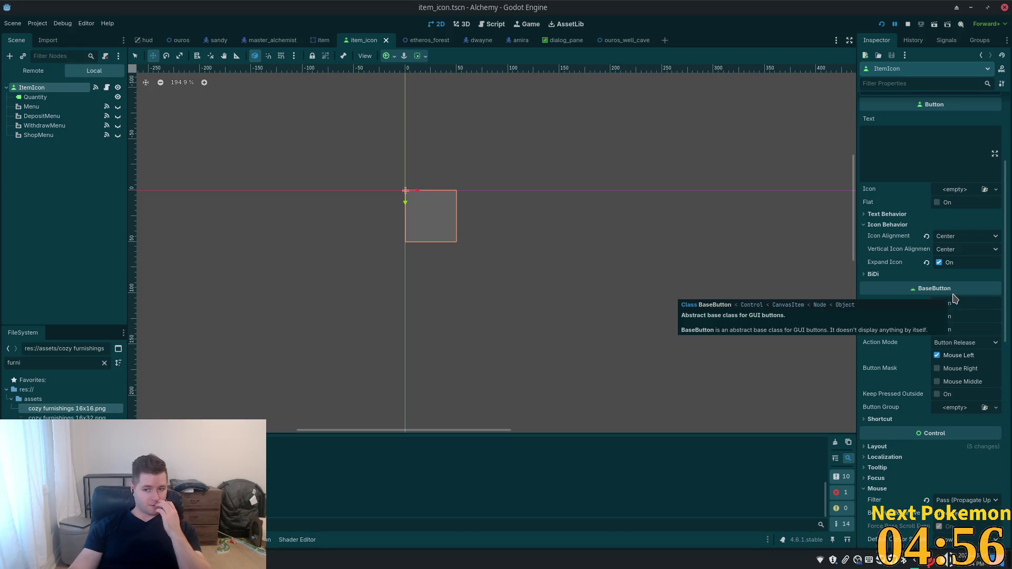
scroll(954, 299, "up", 3)
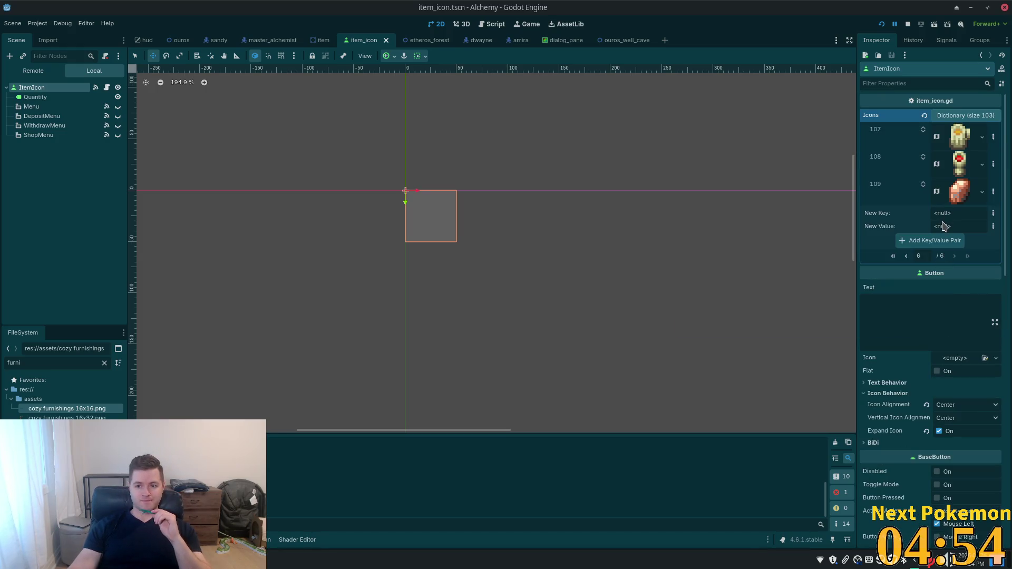
left_click(994, 218)
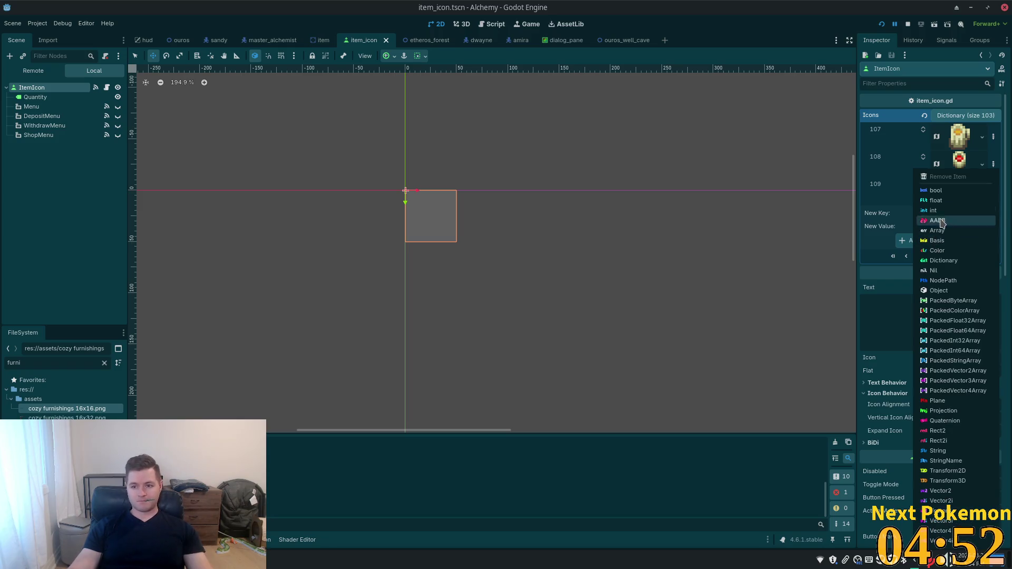
Step: Make the new Icons dictionary key the integer 110
left_click(947, 221)
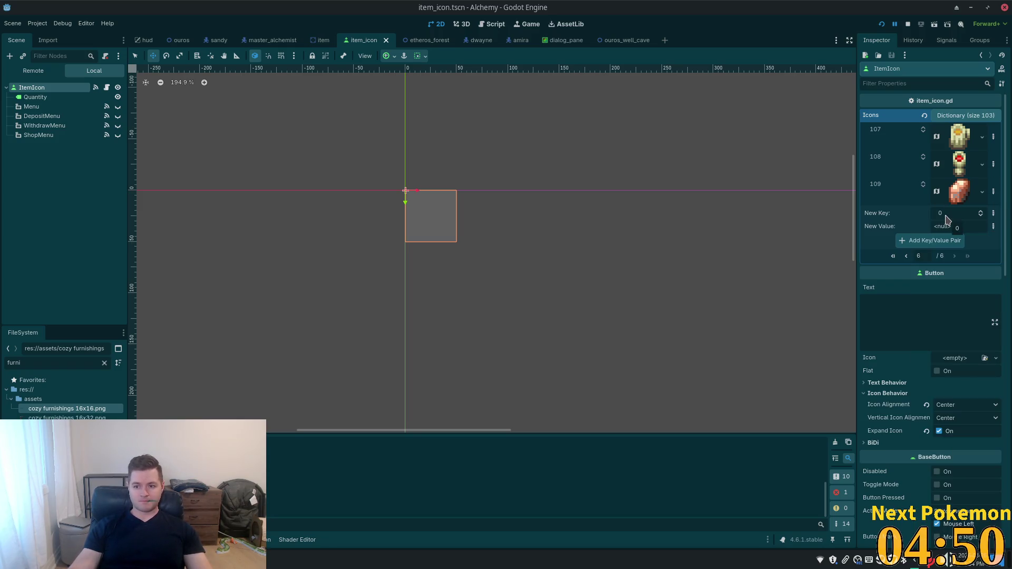
type("110")
key("Tab")
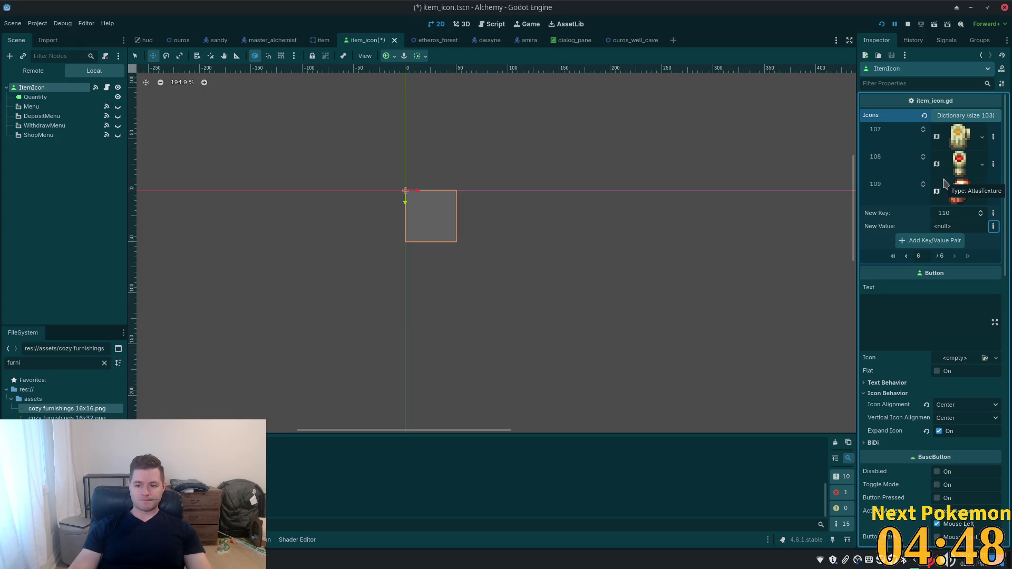
Step: Make its value a new AtlasTexture with cozy furnishings 16x16.png as the atlas
left_click(994, 227)
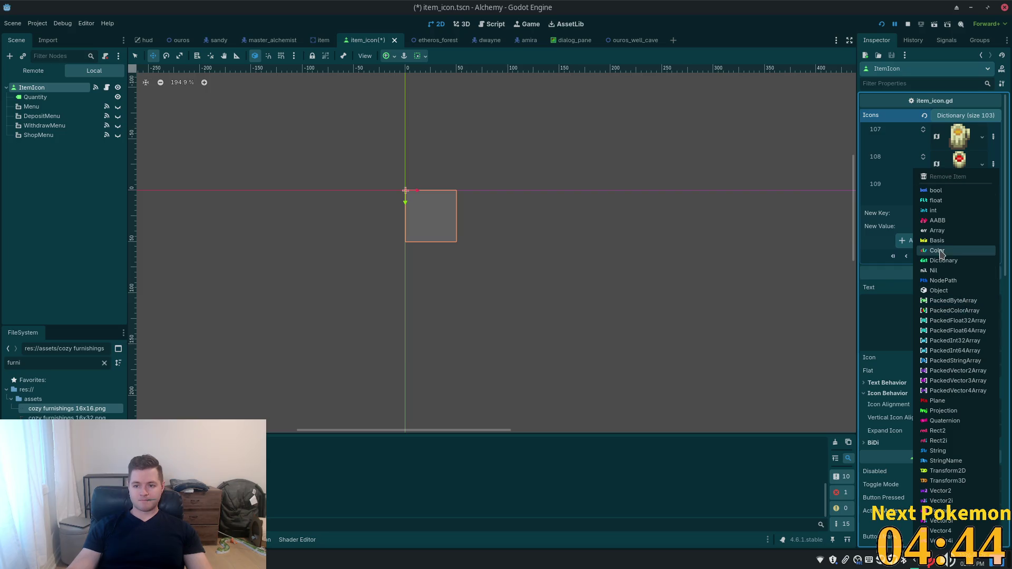
left_click(959, 290)
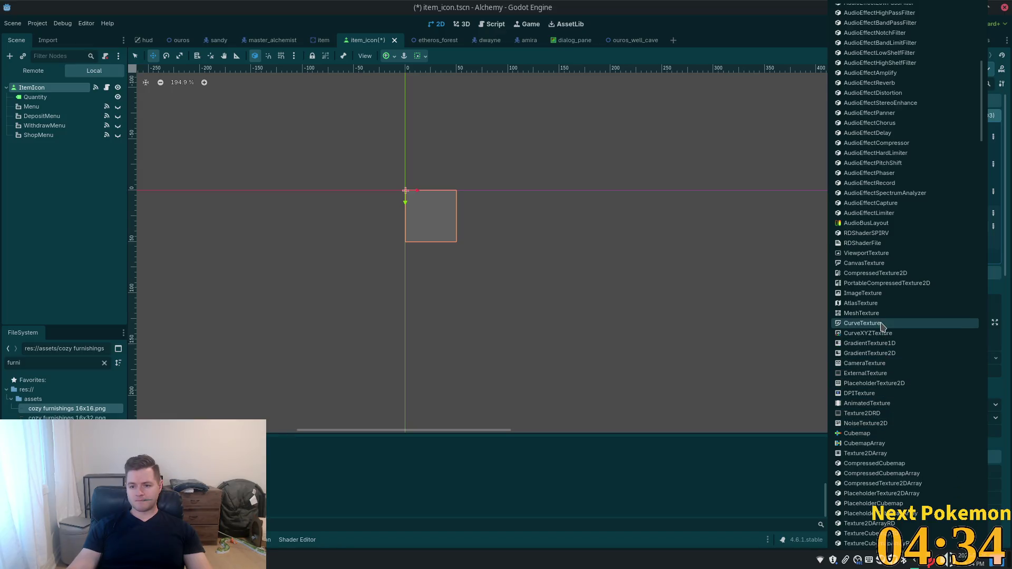
left_click(872, 304)
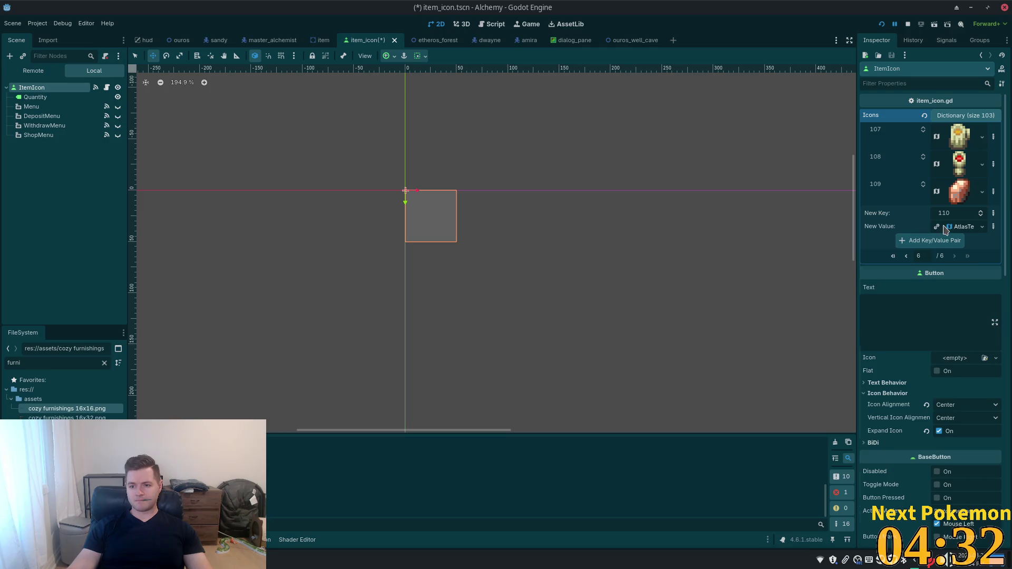
left_click(960, 227)
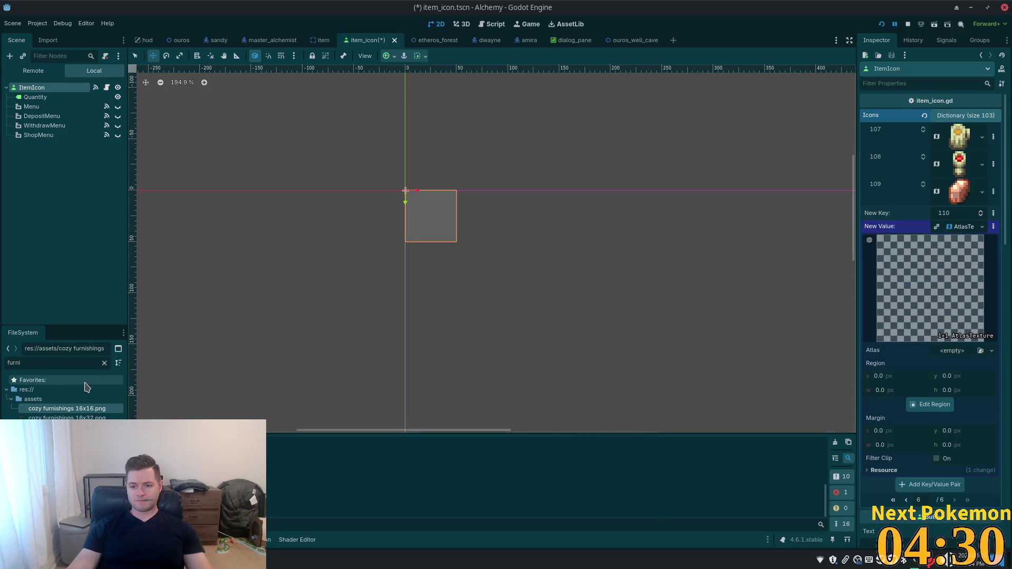
mouse_move(59, 410)
left_mouse_down()
mouse_move(1000, 351)
mouse_move(957, 351)
left_mouse_up()
left_click(915, 424)
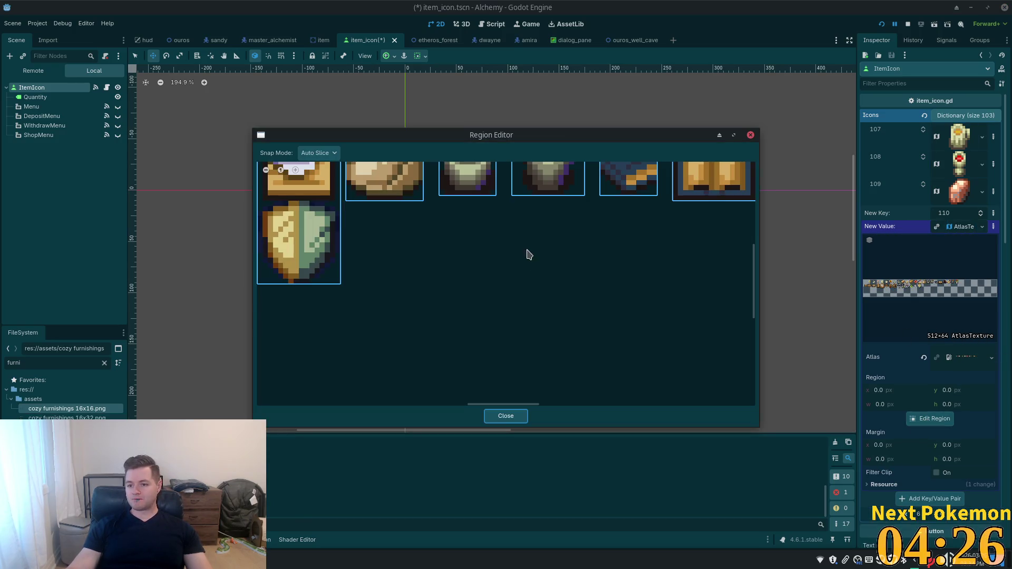
Step: Use the 11x11 furnishing sprite as the region, add the key 110 pair, and save
left_click(626, 198)
left_click(507, 415)
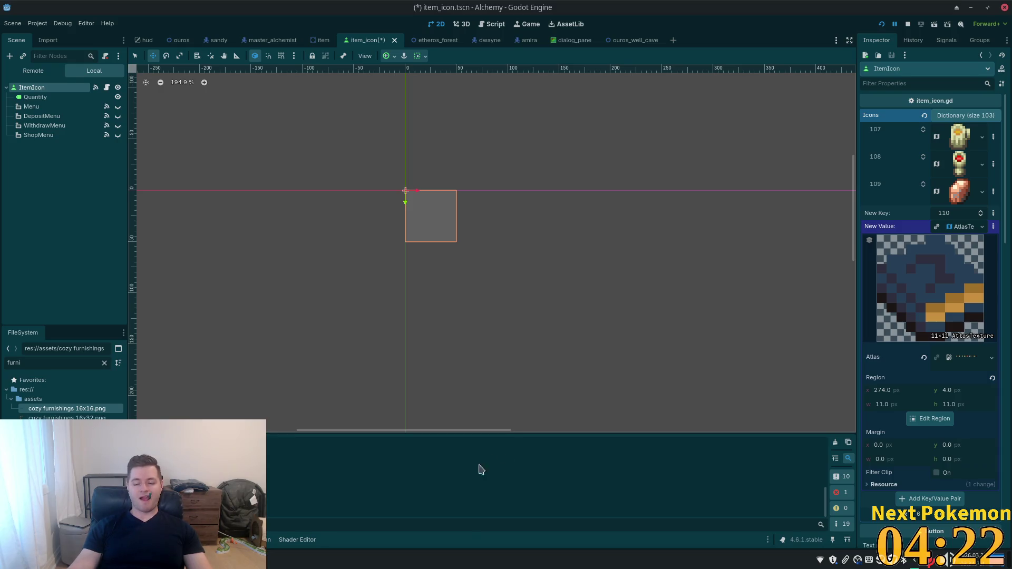
left_click(929, 499)
key("ctrl+s")
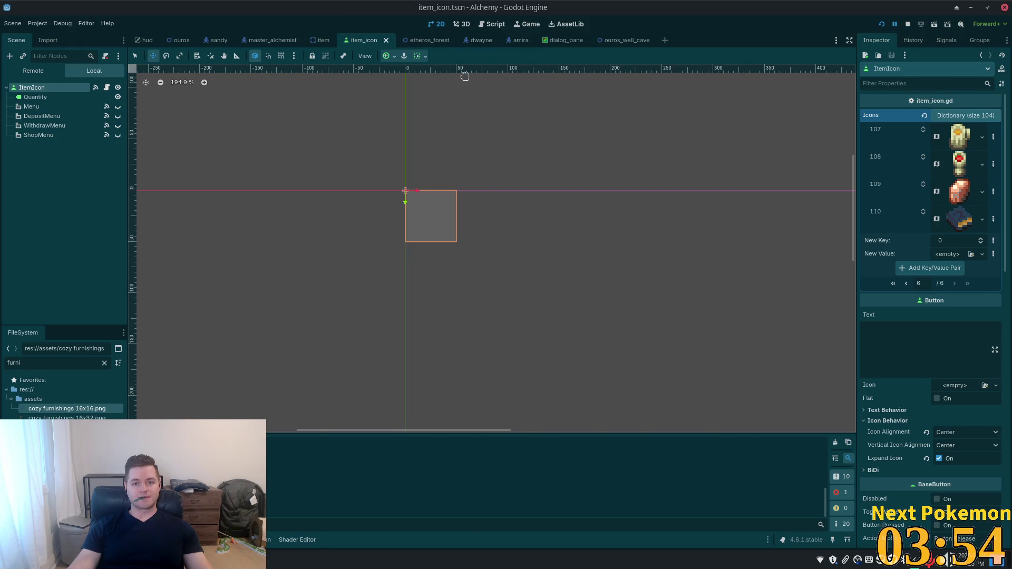
key("alt+Tab")
Step: Add a grant_quest_items() function below the existing code in searchable.gd
left_click(279, 27)
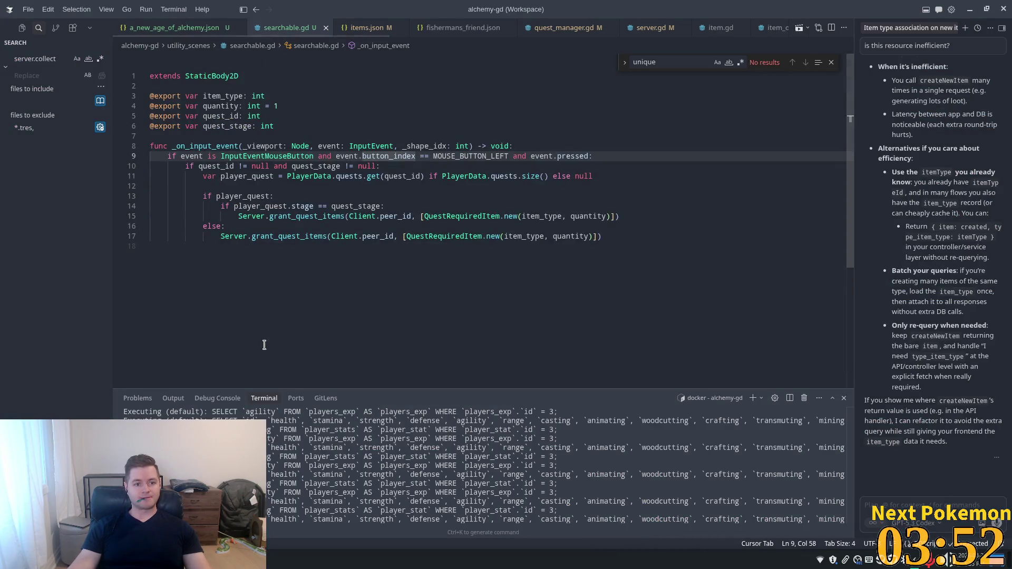
left_click(234, 355)
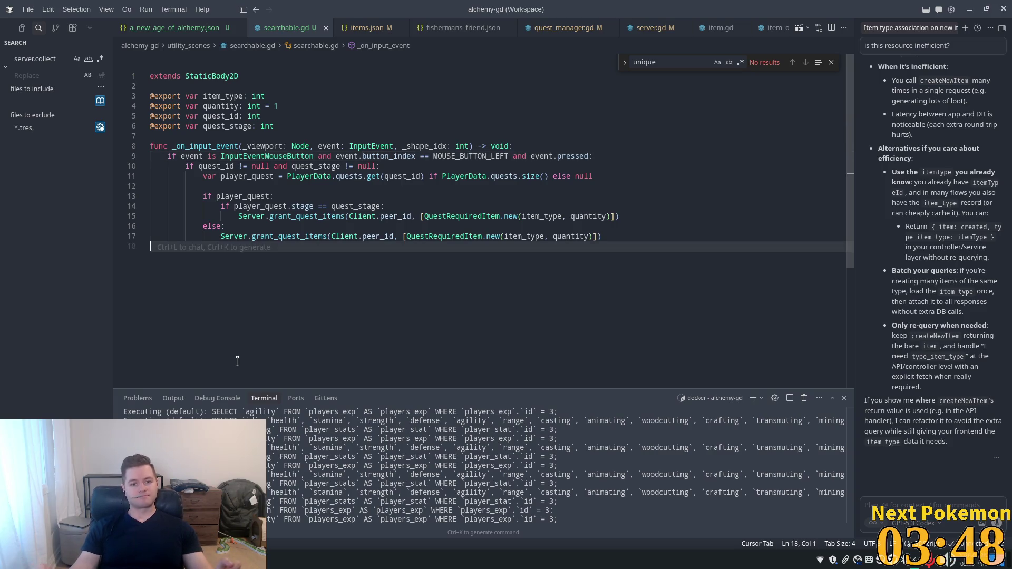
key("Return")
type("func ")
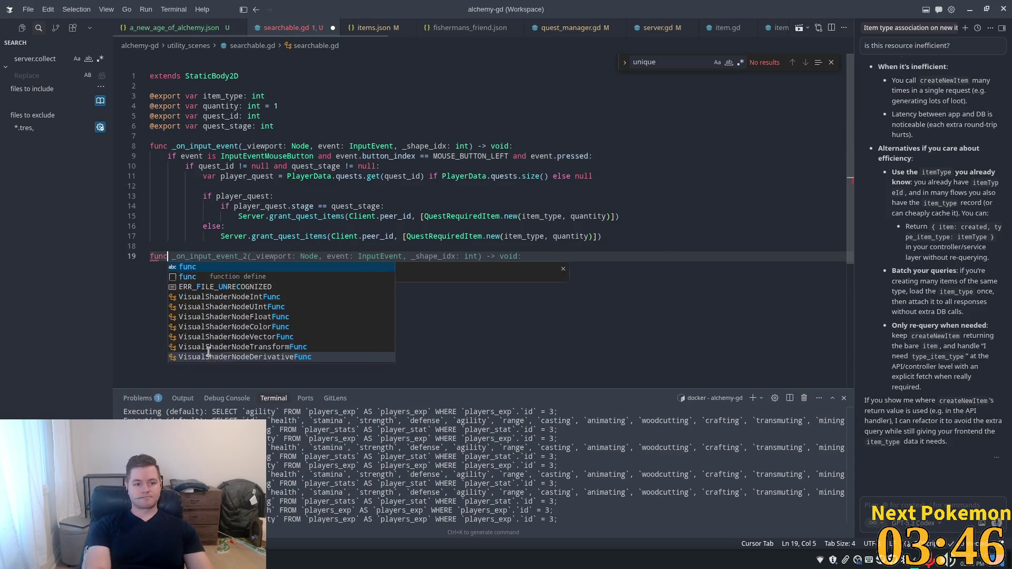
type("grant_quest_items():")
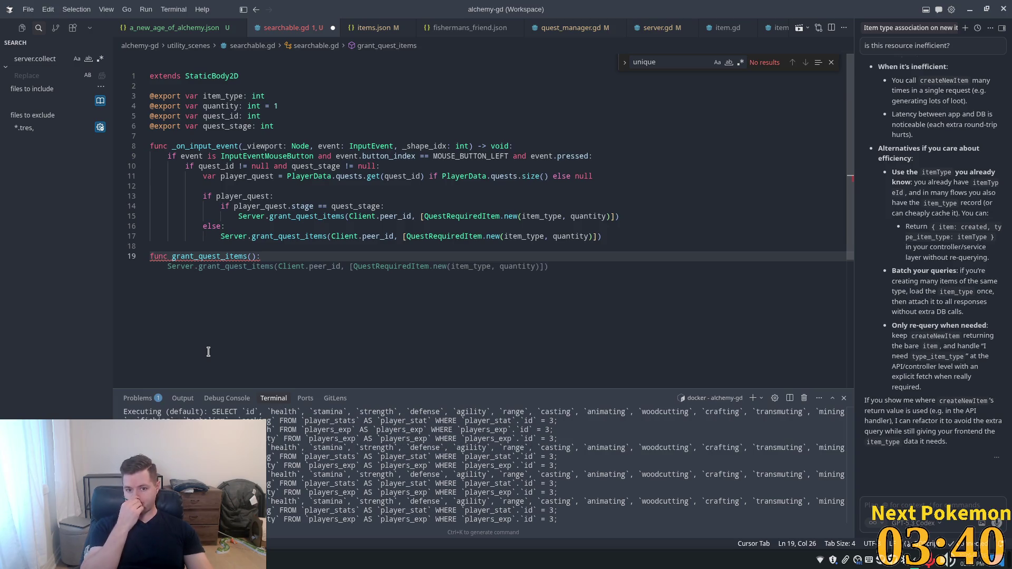
key("Tab")
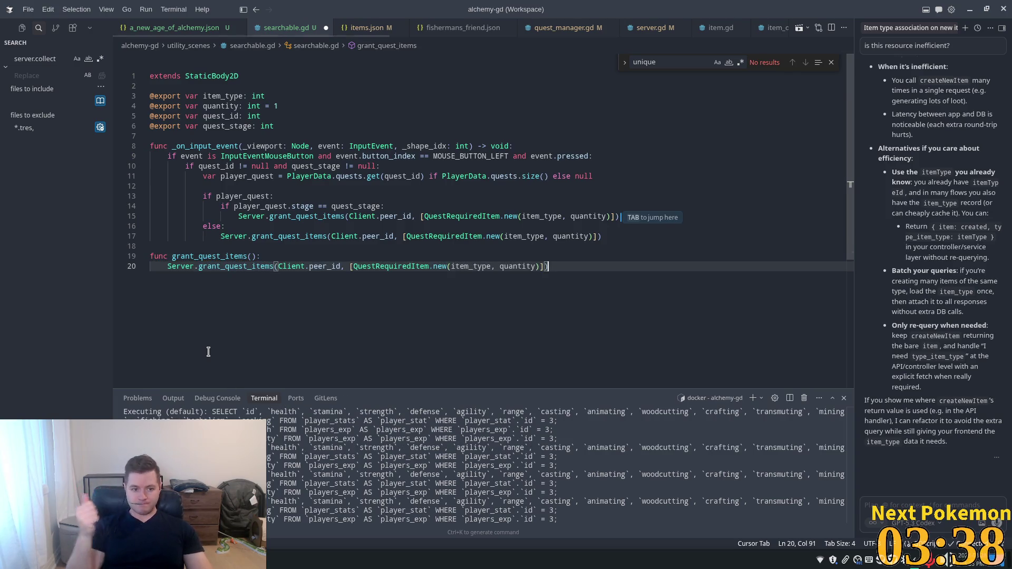
Step: Inside it, add a UiState.add_message call posting a 'You found a %s' message
left_click(289, 256)
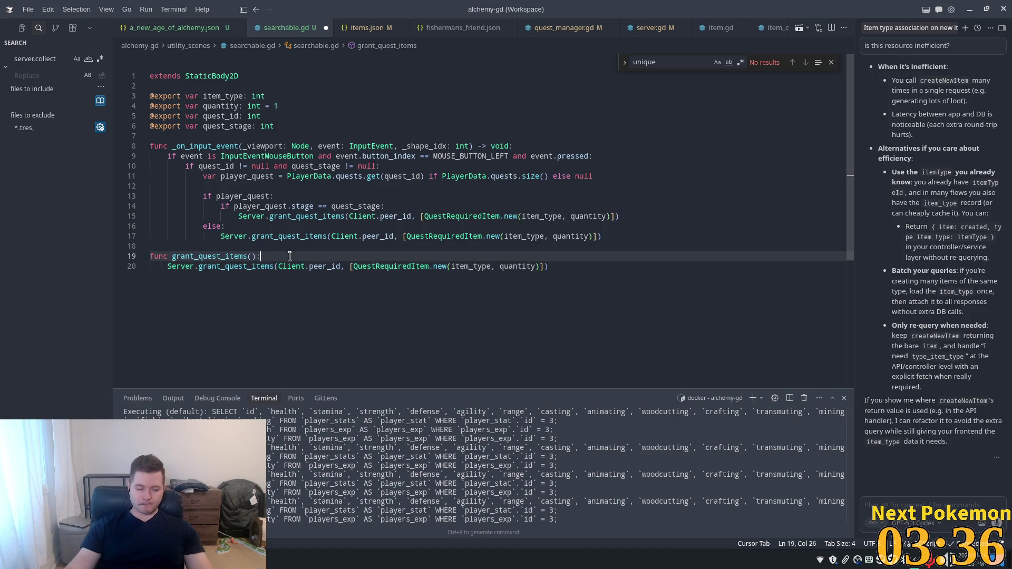
key("Return")
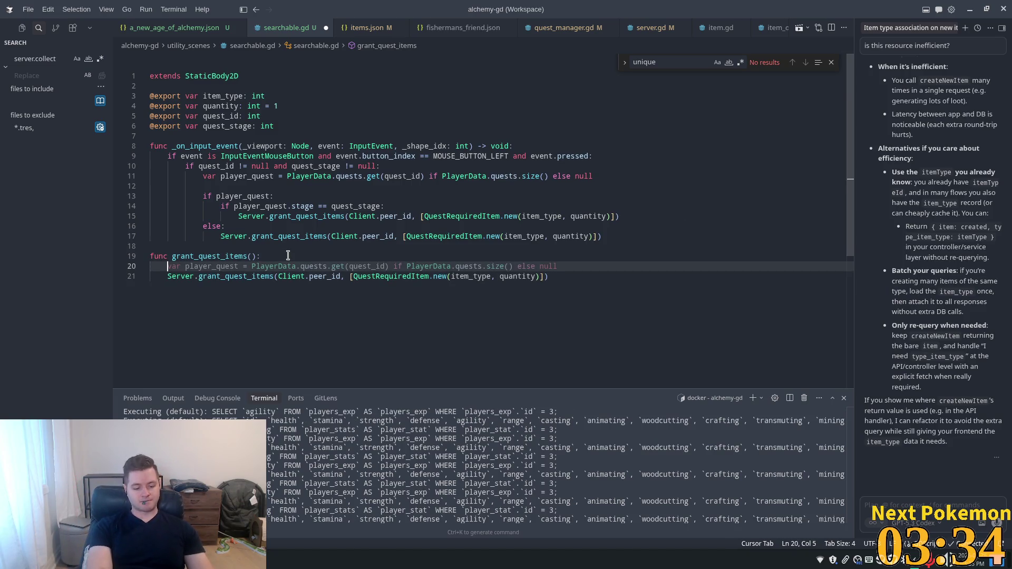
type("Ui")
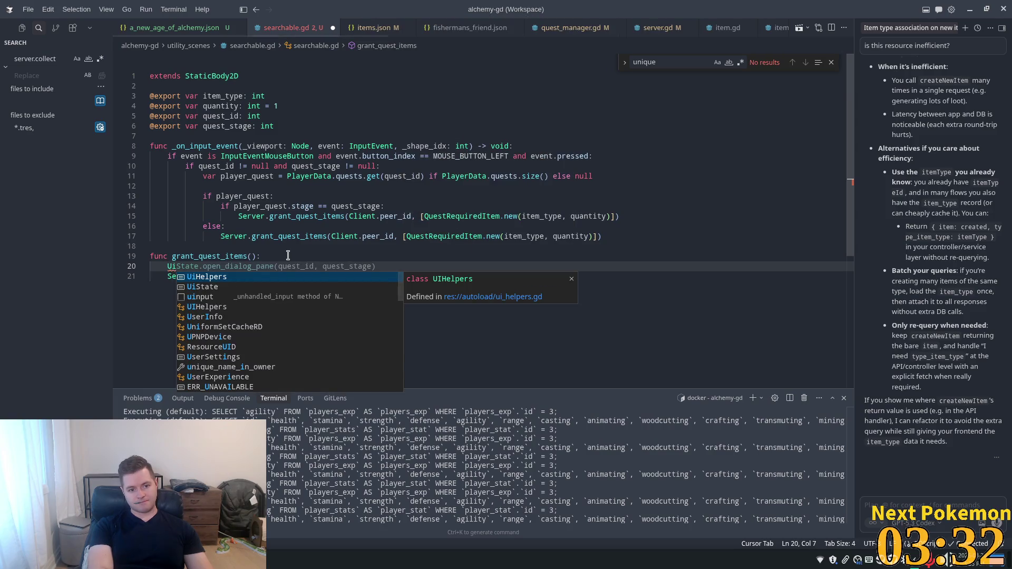
type("State")
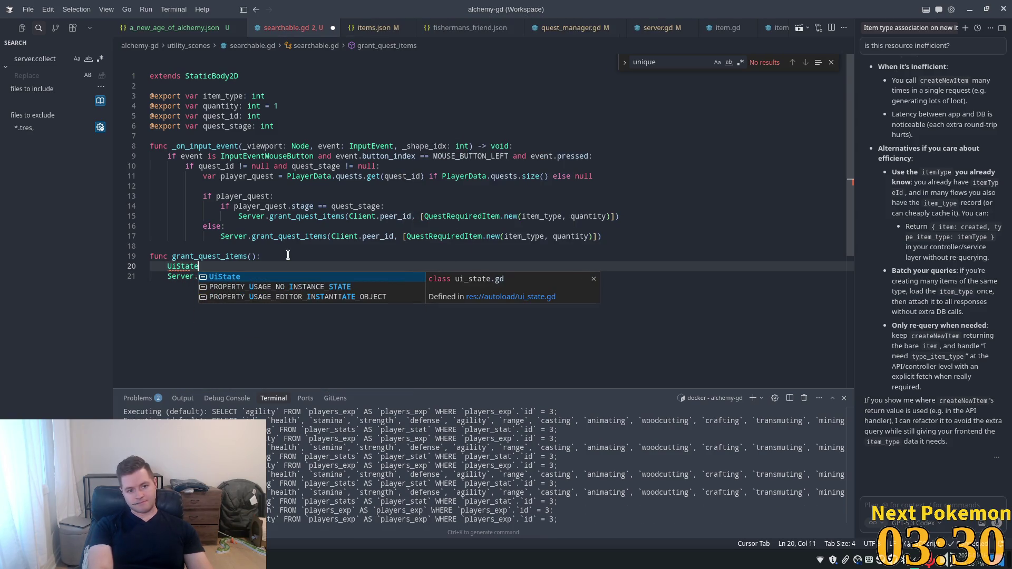
type(".")
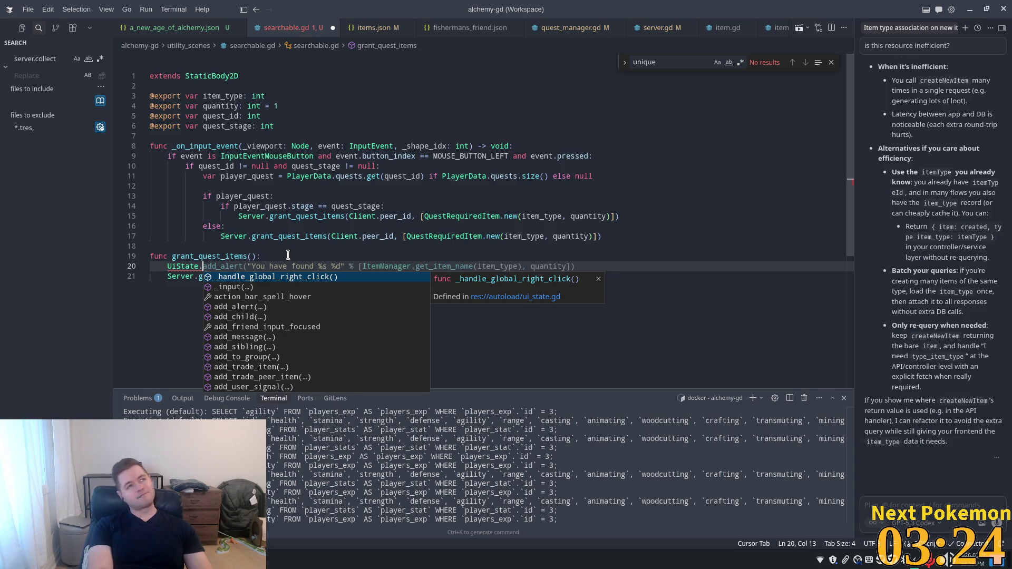
type("add_")
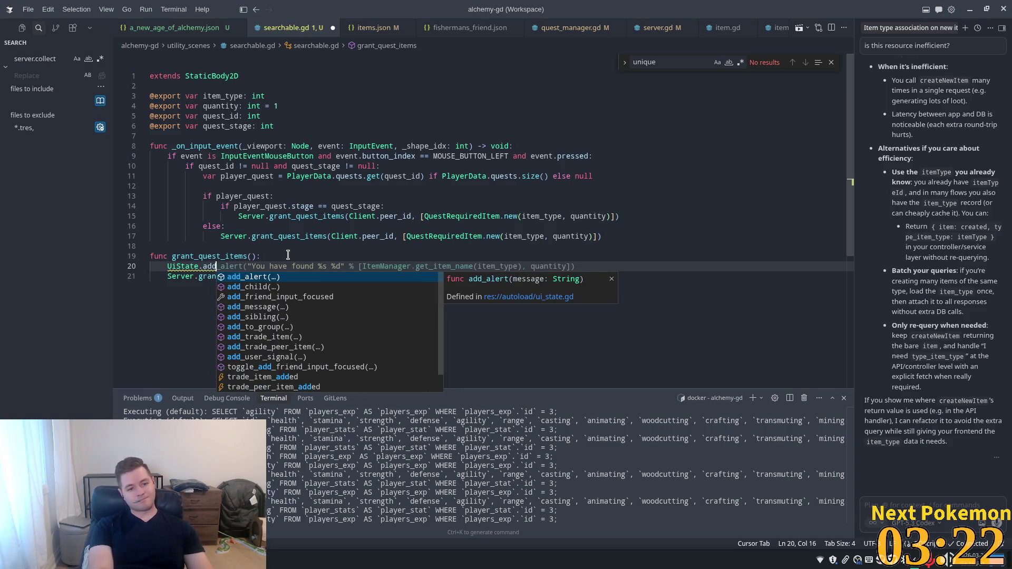
type("me")
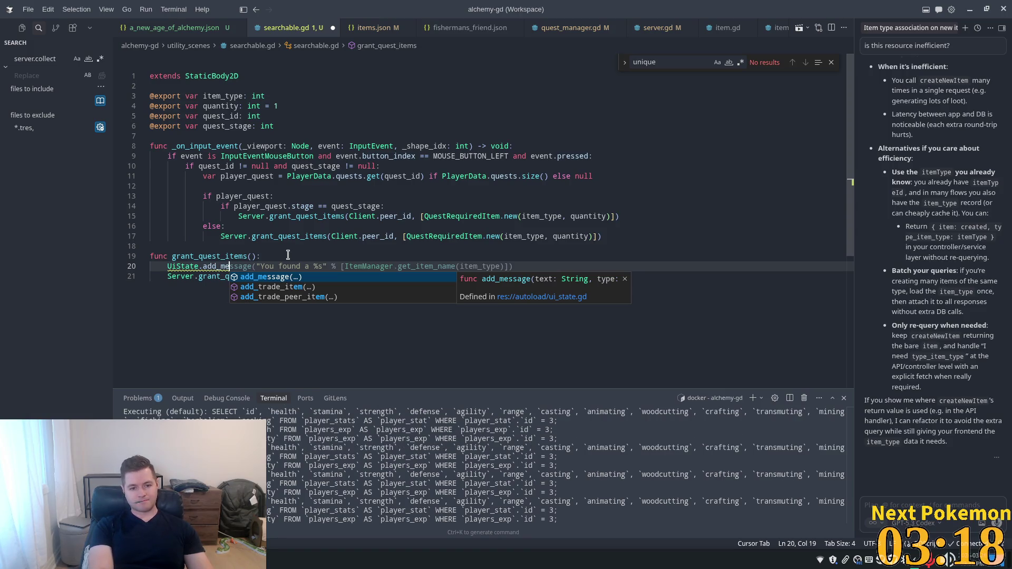
key("Tab")
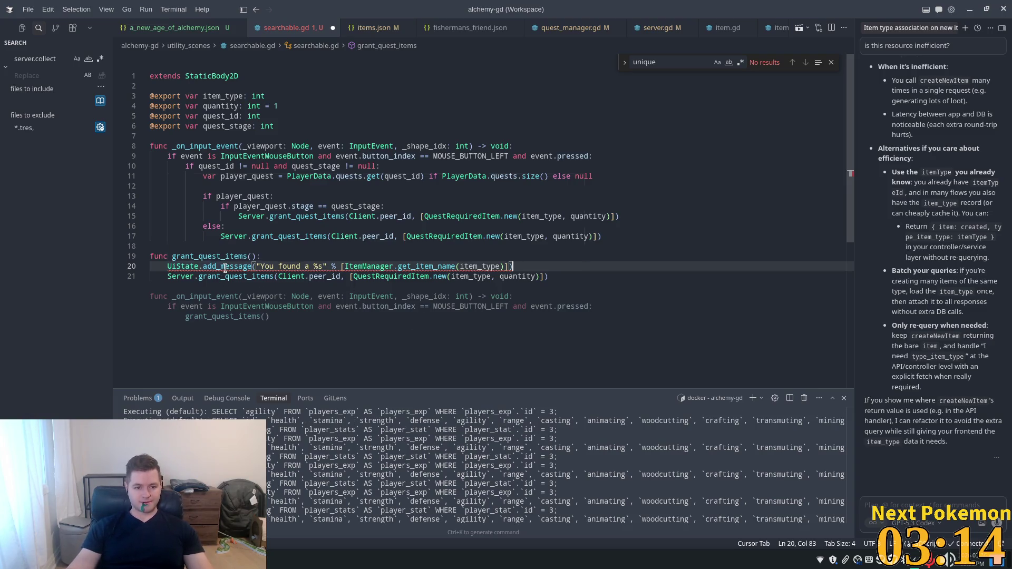
mouse_move(225, 267)
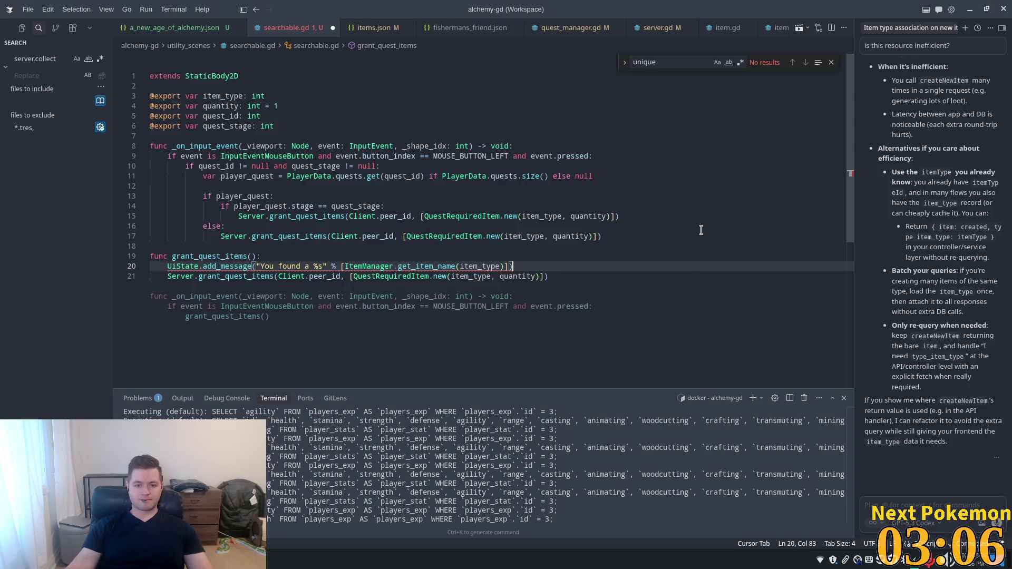
type(",")
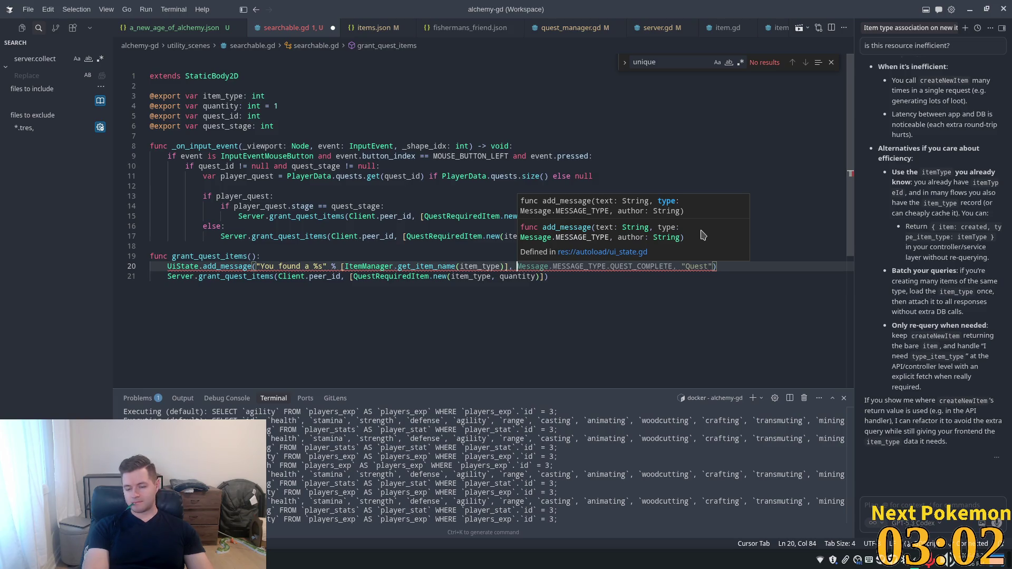
key("Tab")
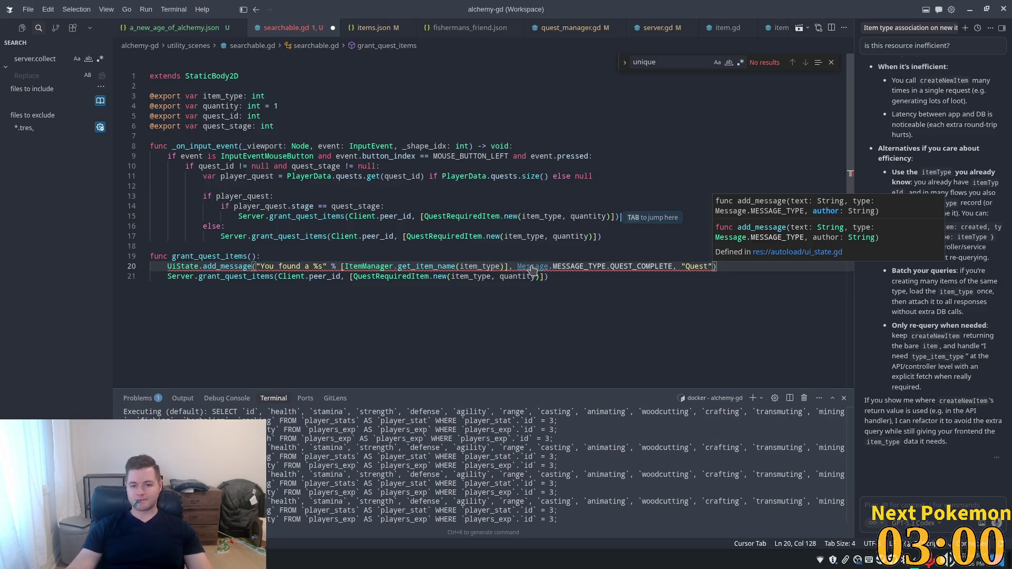
Step: Change the message type from QUEST_COMPLETE to GATHER, copied from the Message class
left_click(533, 266, "ctrl")
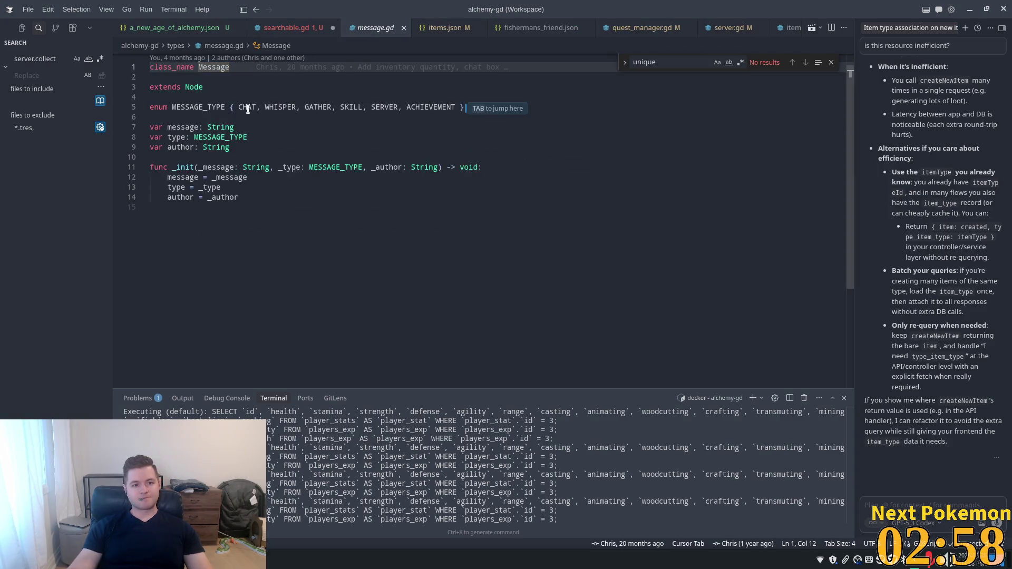
mouse_move(380, 107)
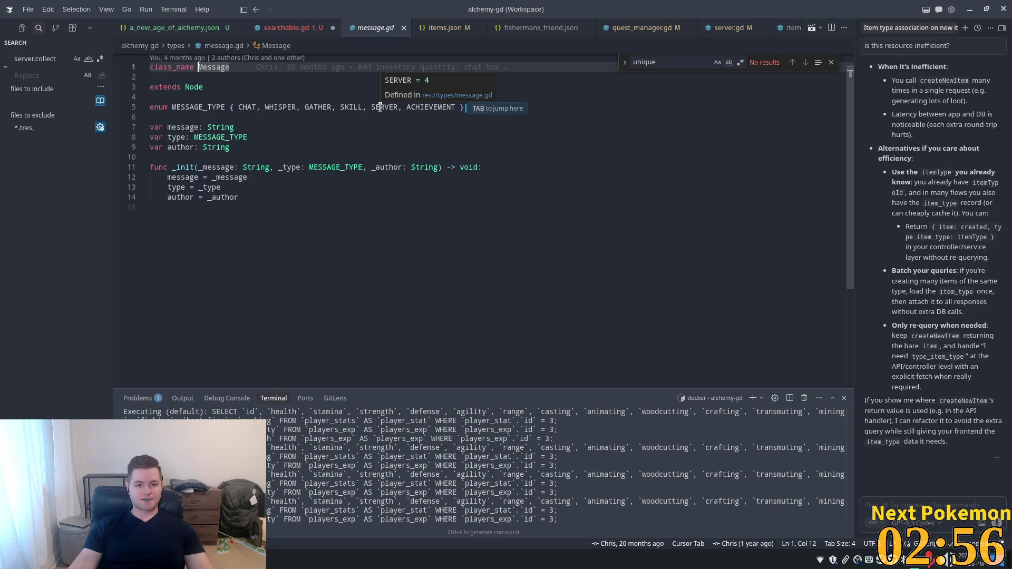
double_click(315, 106)
key("ctrl+c")
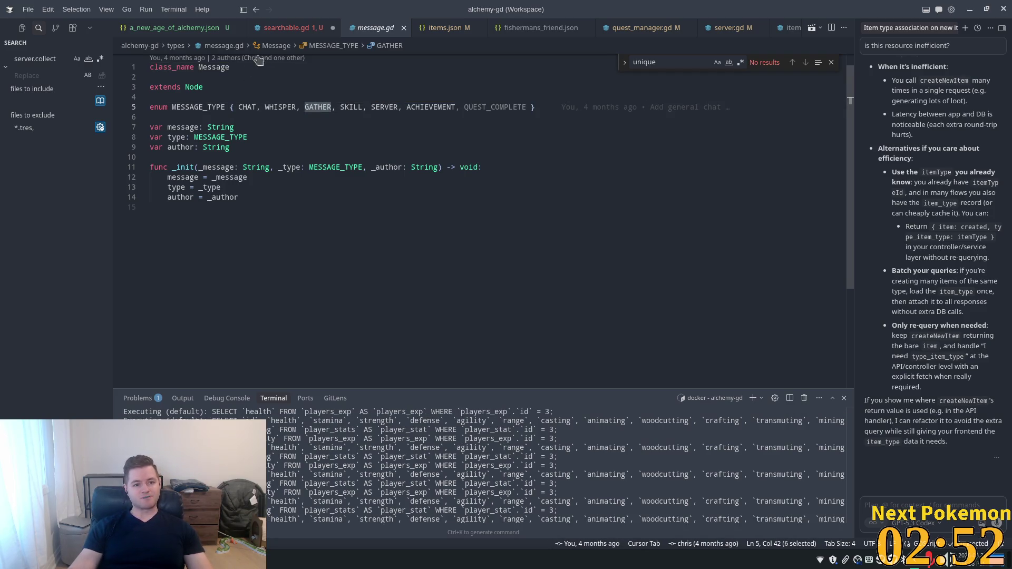
left_click(287, 28)
double_click(632, 266)
key("ctrl+v")
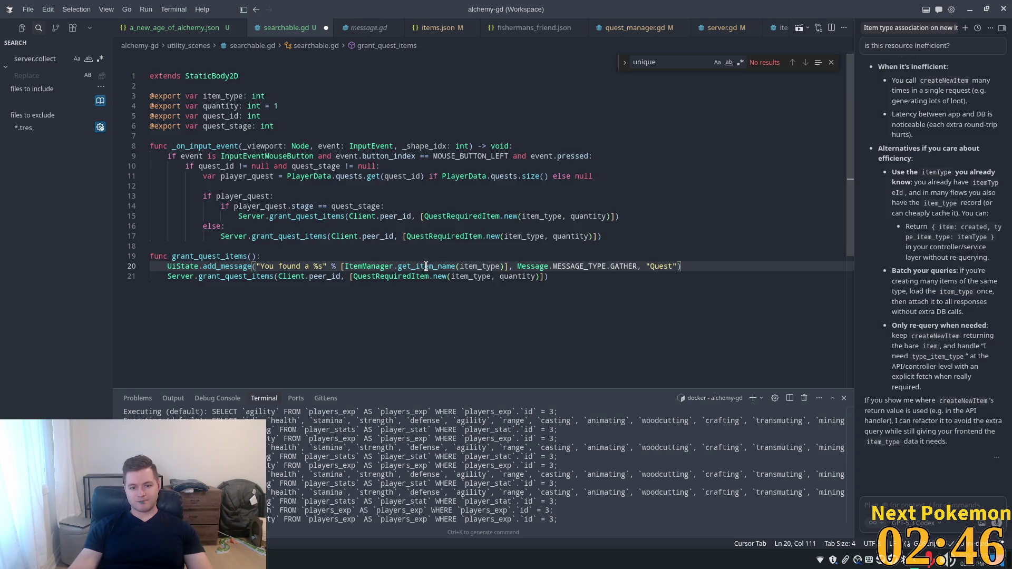
Step: Remove the trailing "Quest" author argument and go to the add_message definition in ui_state.gd
left_click(226, 265, "ctrl")
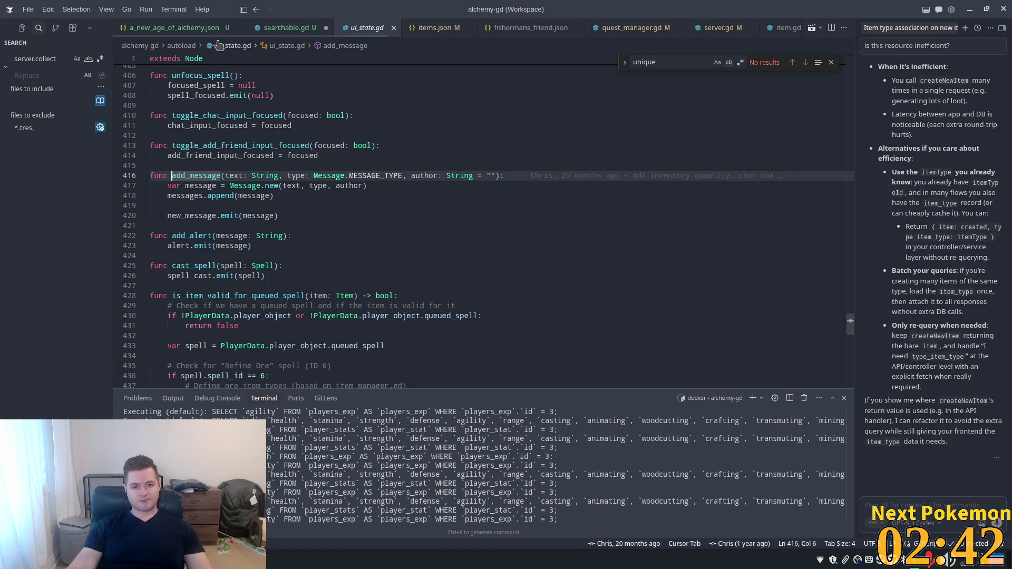
left_click(272, 32)
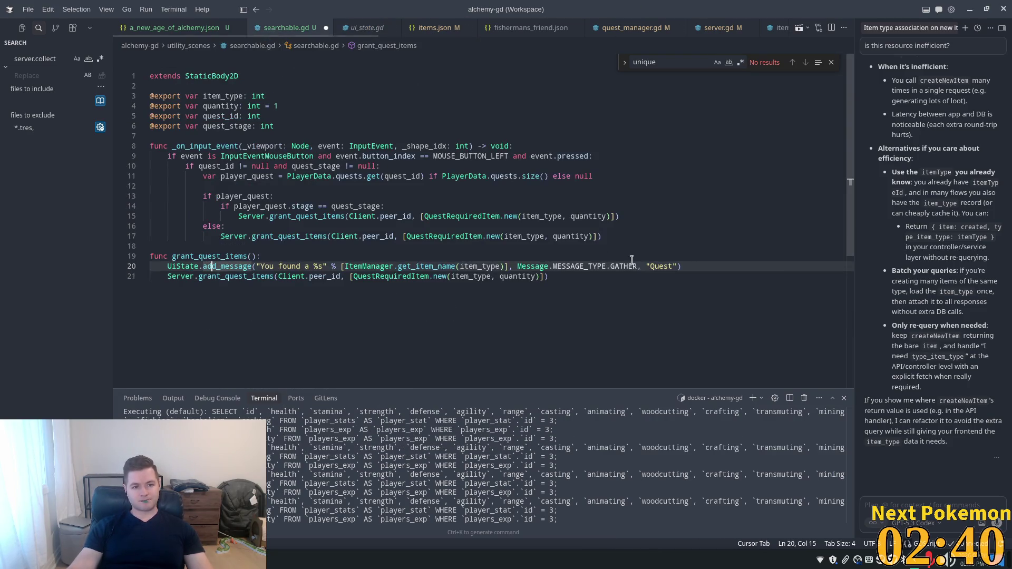
left_click_drag(678, 266, 638, 266)
key("BackSpace")
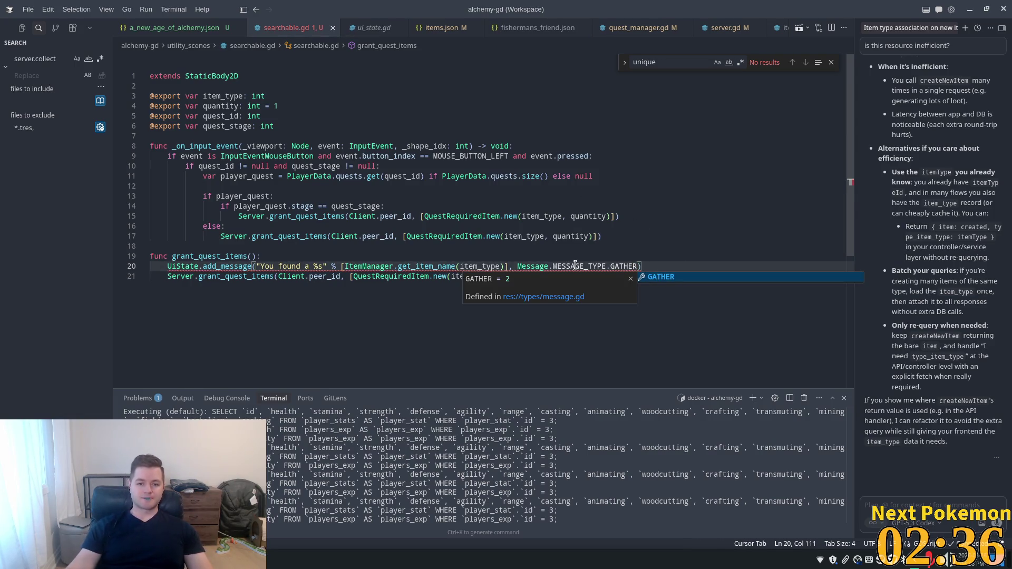
mouse_move(576, 266)
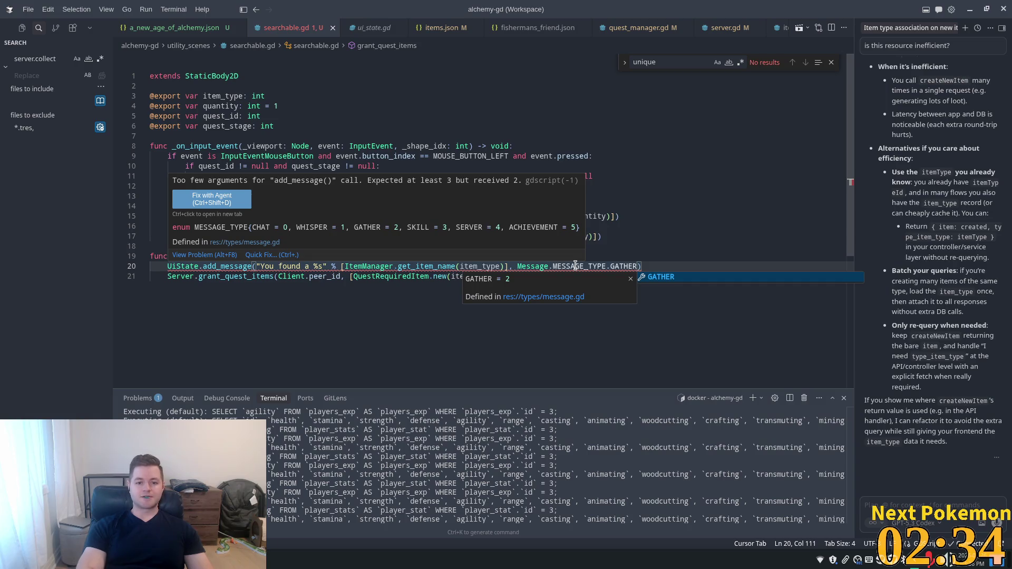
left_click(358, 276)
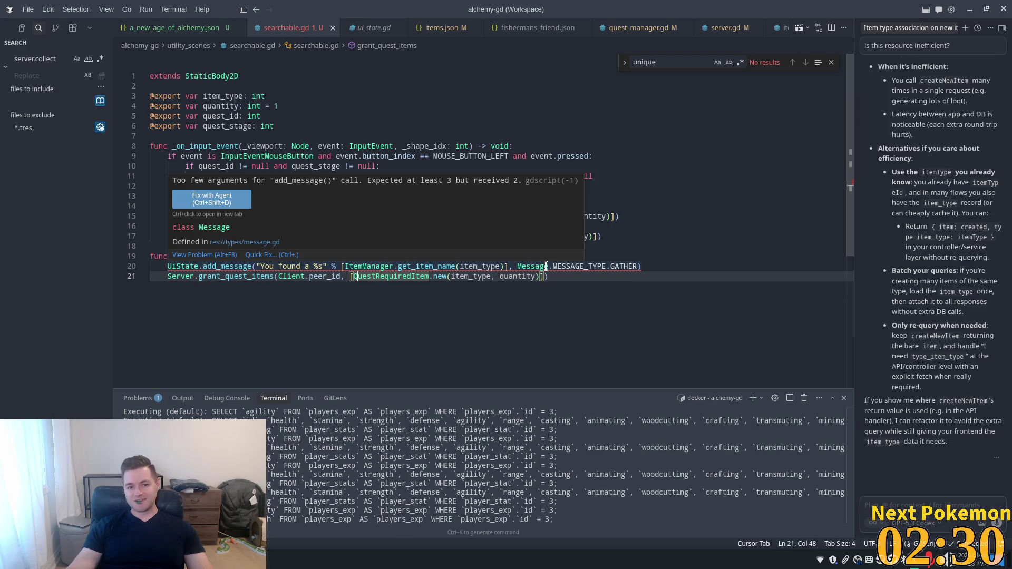
left_click(636, 264)
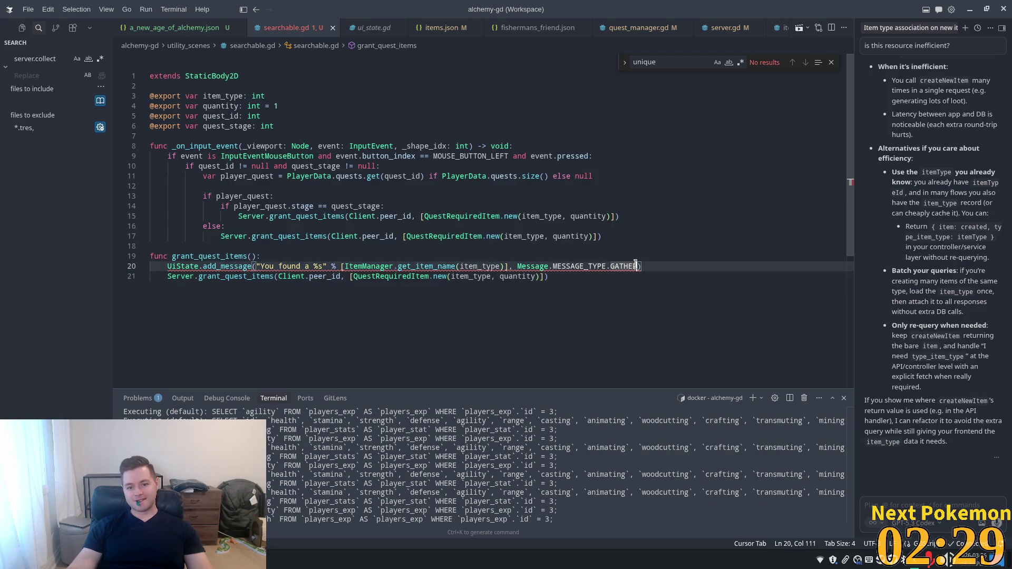
left_click(226, 266, "ctrl")
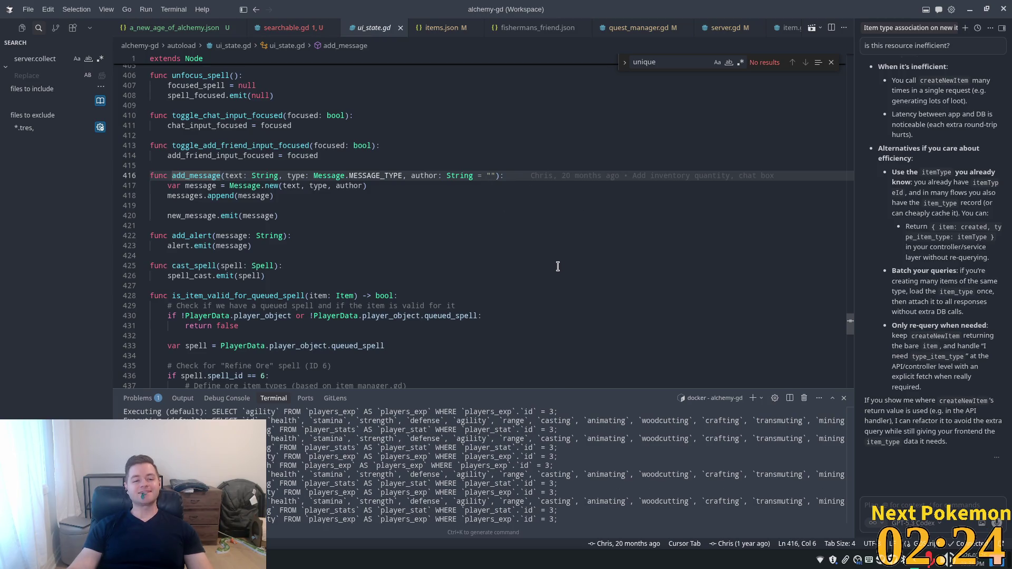
Step: Review the Message constructor in message.gd, accept a suggested edit, and save it
left_click(466, 86)
left_click(267, 187, "ctrl")
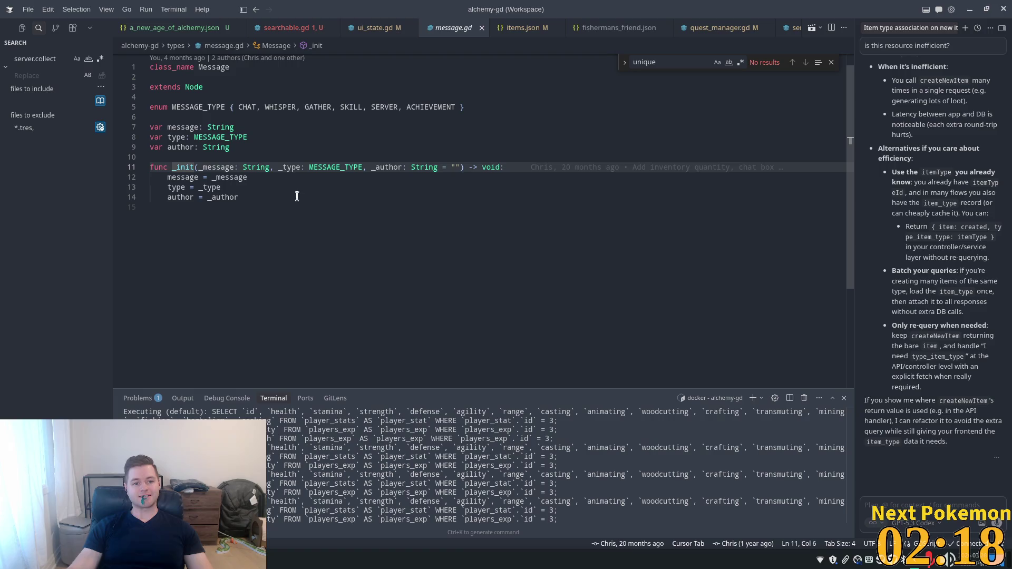
mouse_move(358, 165)
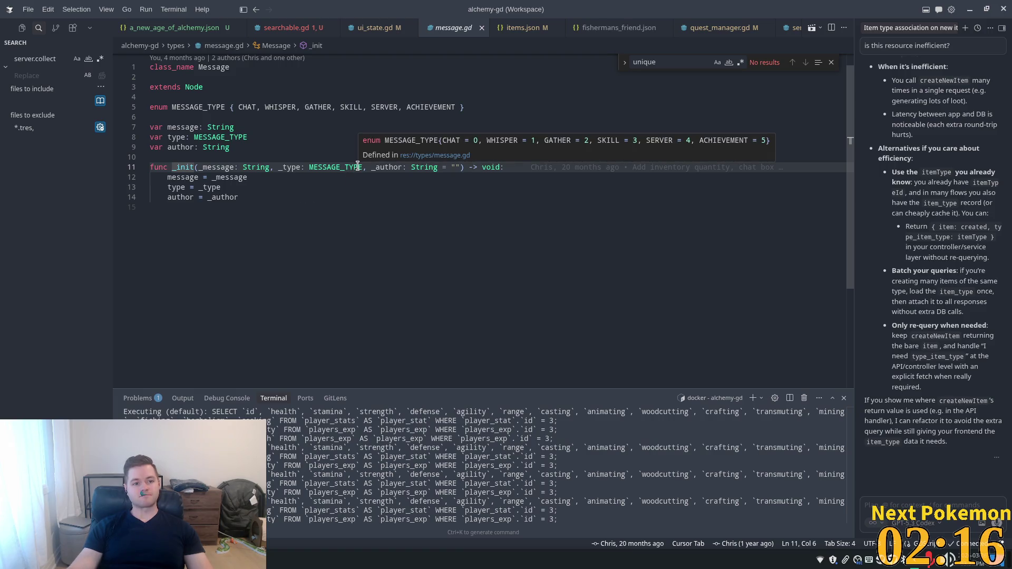
key("Tab")
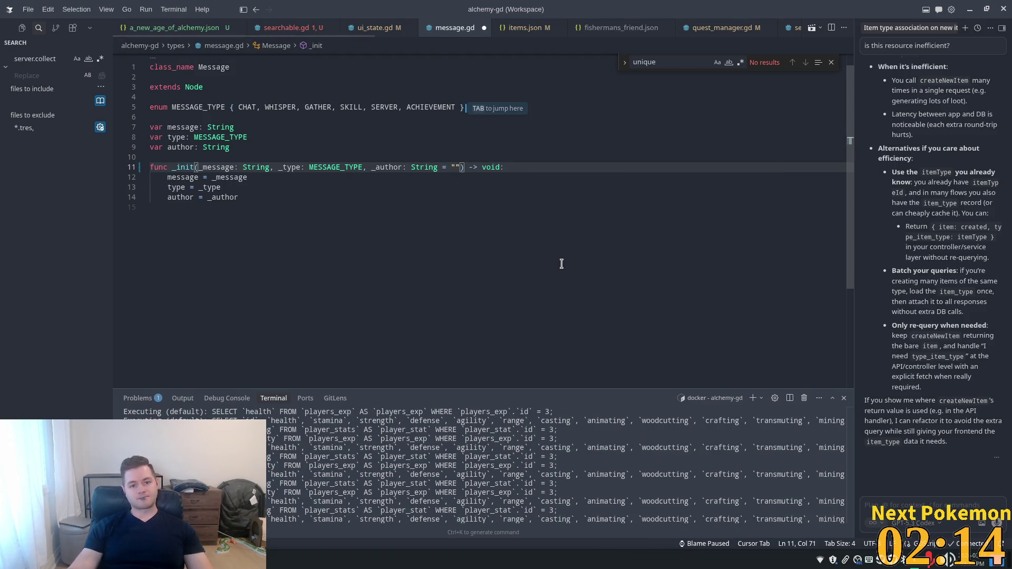
left_click(368, 179)
key("ctrl+s")
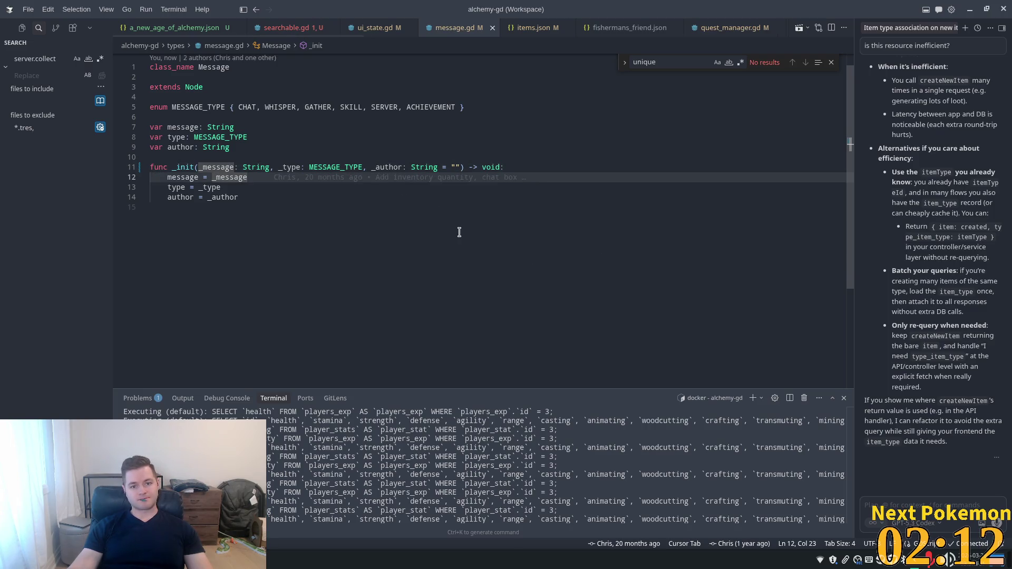
Step: Back in searchable.gd, recheck how add_message builds its Message, then bring up the command palette
left_click(293, 29)
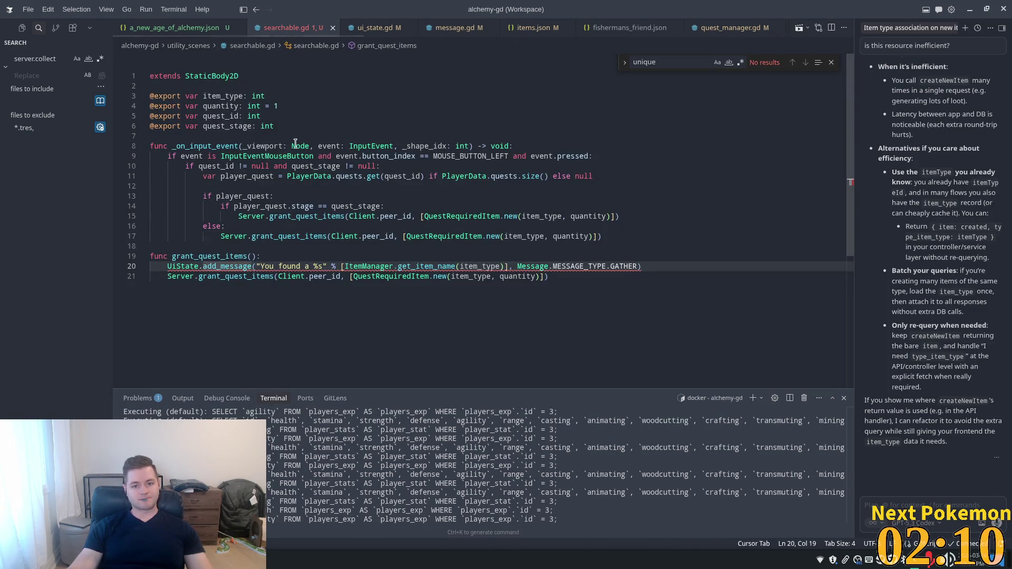
left_click(621, 266)
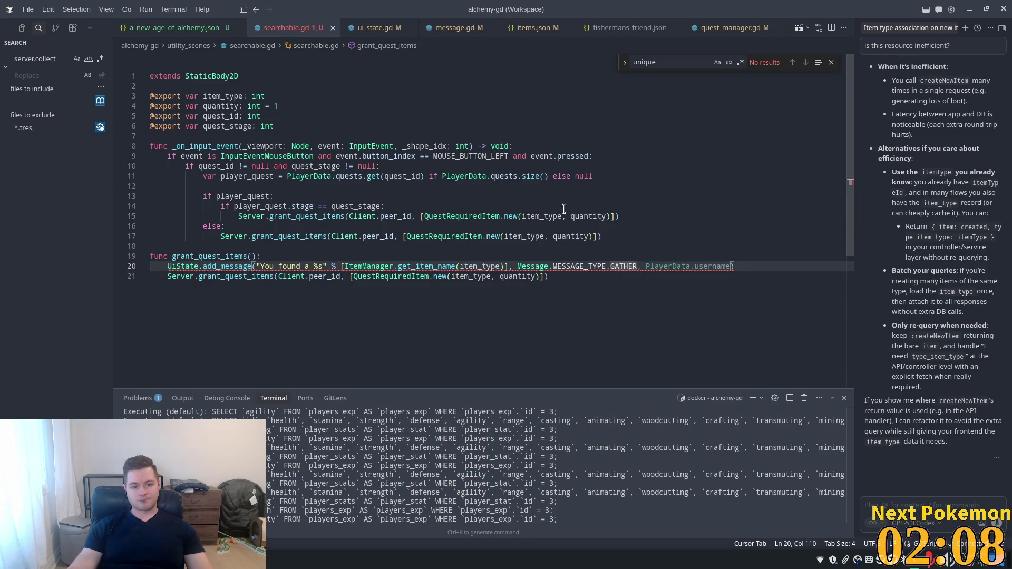
key("Tab")
mouse_move(497, 268)
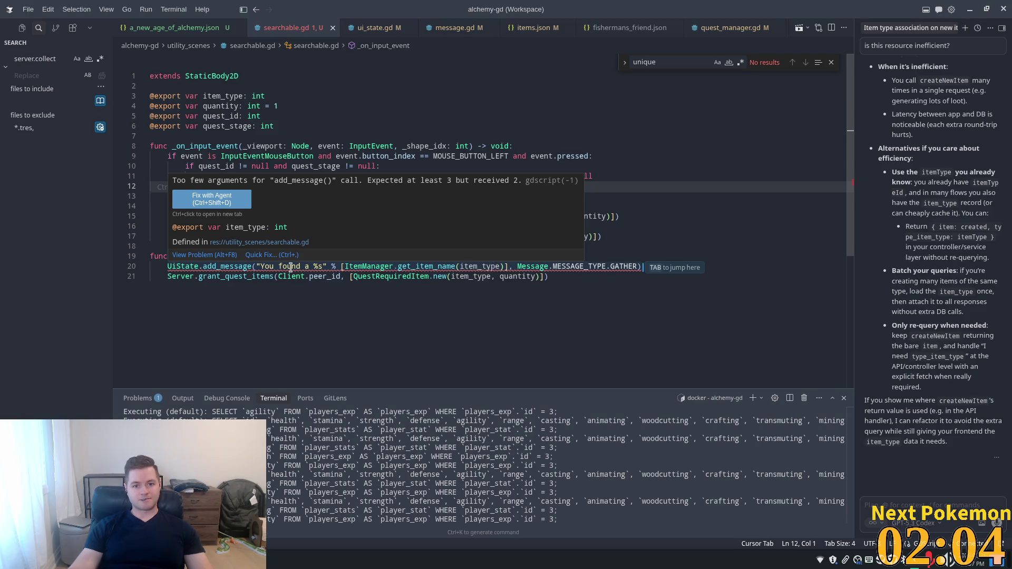
left_click(221, 266, "ctrl")
left_click(418, 185)
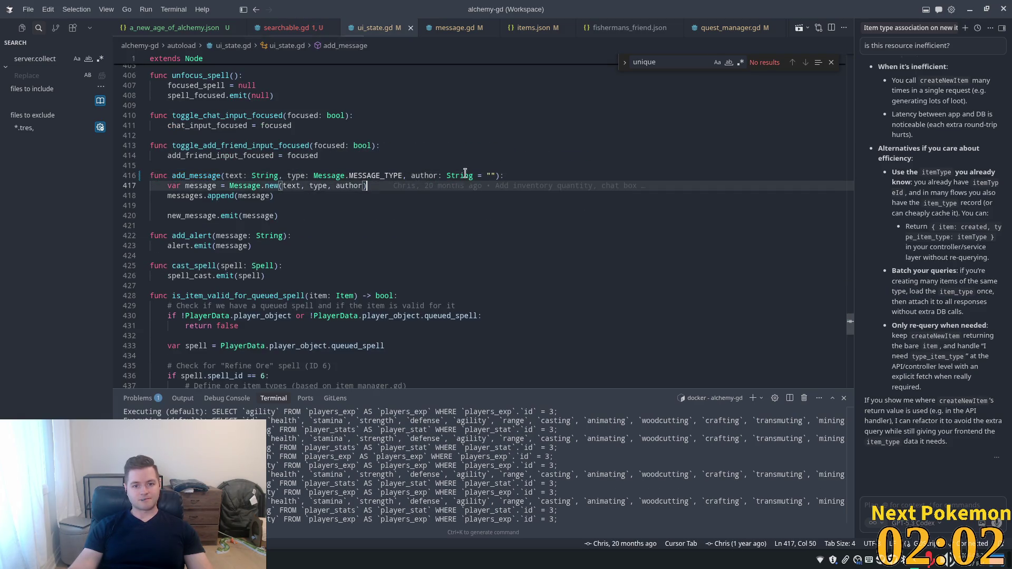
mouse_move(329, 183)
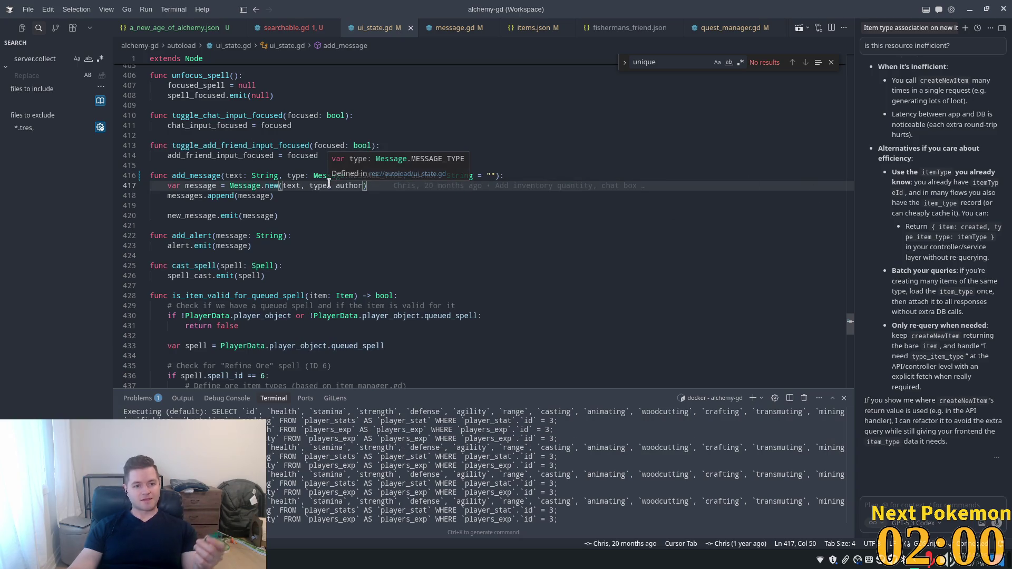
left_click(308, 29)
left_click(394, 176)
key("ctrl+shift+p")
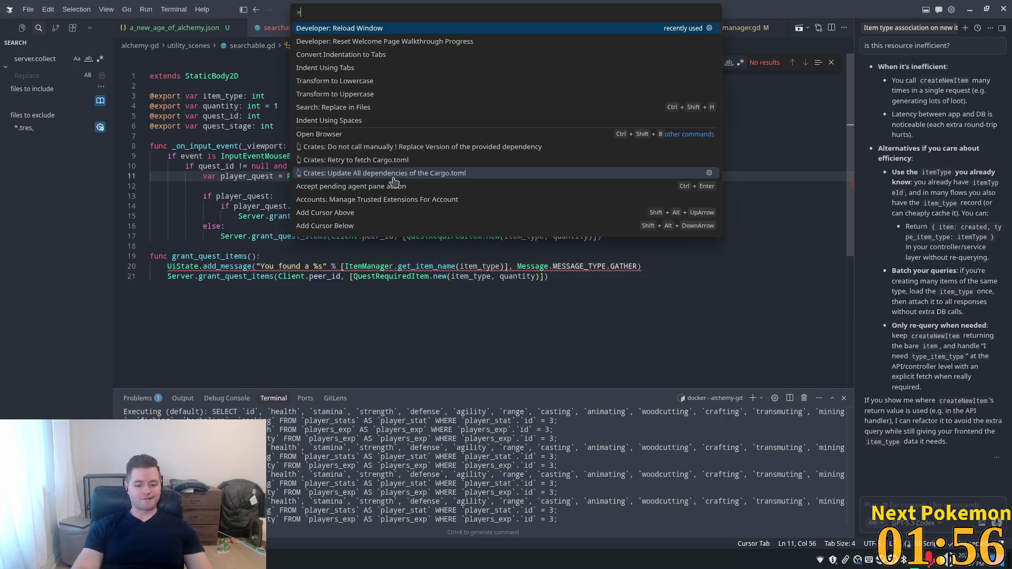
Step: Run Developer: Reload Window, then return to the grant_quest_items line
key("Return")
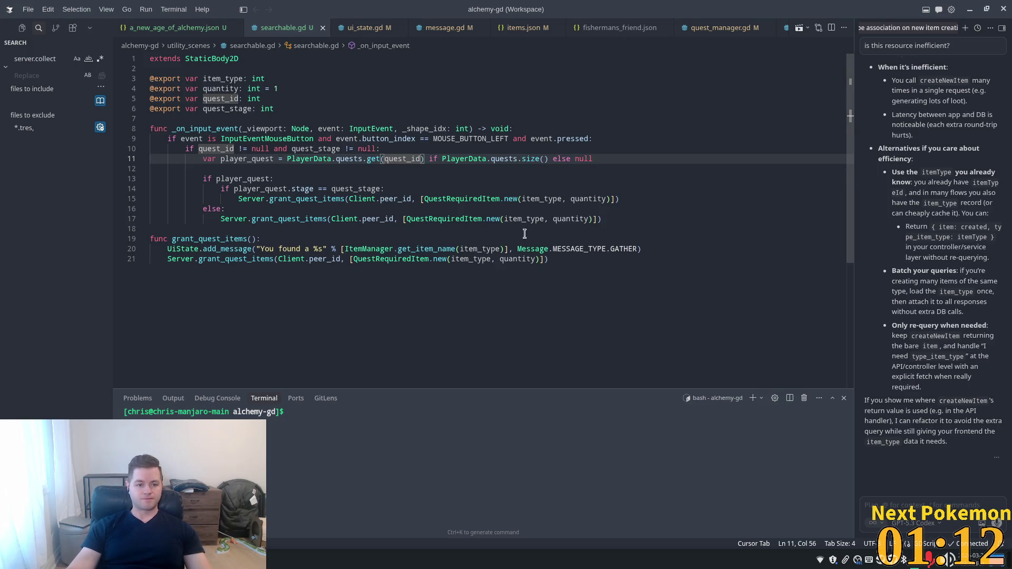
left_click(361, 235)
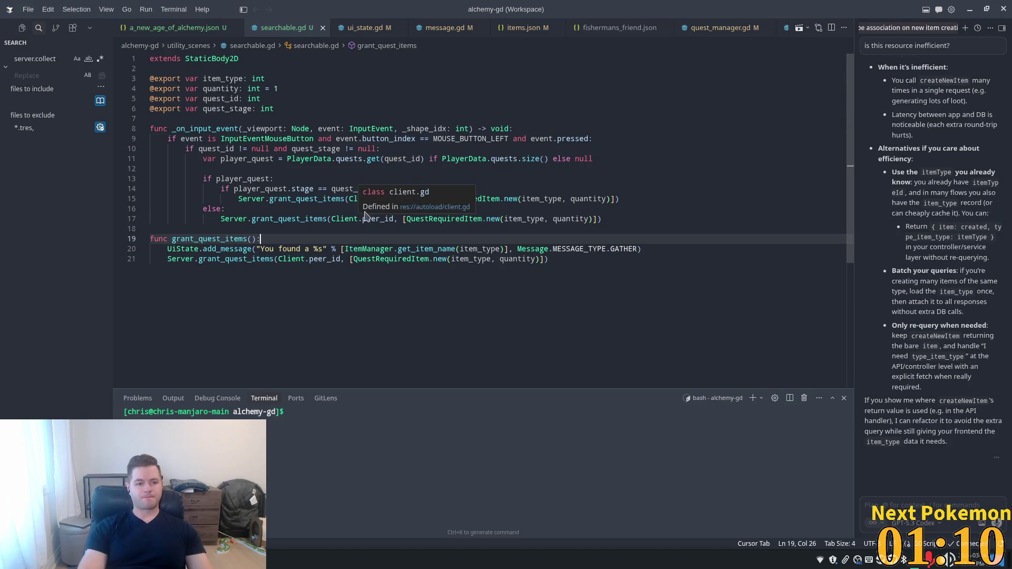
Step: Duplicate the add_message line in grant_quest_items
mouse_move(642, 248)
left_mouse_down()
mouse_move(147, 235)
mouse_move(168, 249)
left_mouse_up()
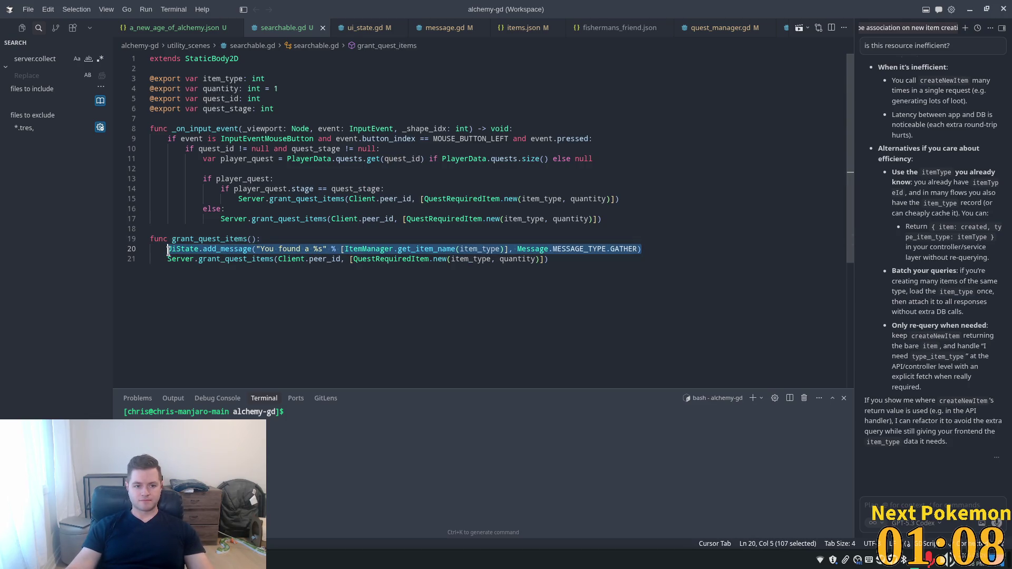
key("End")
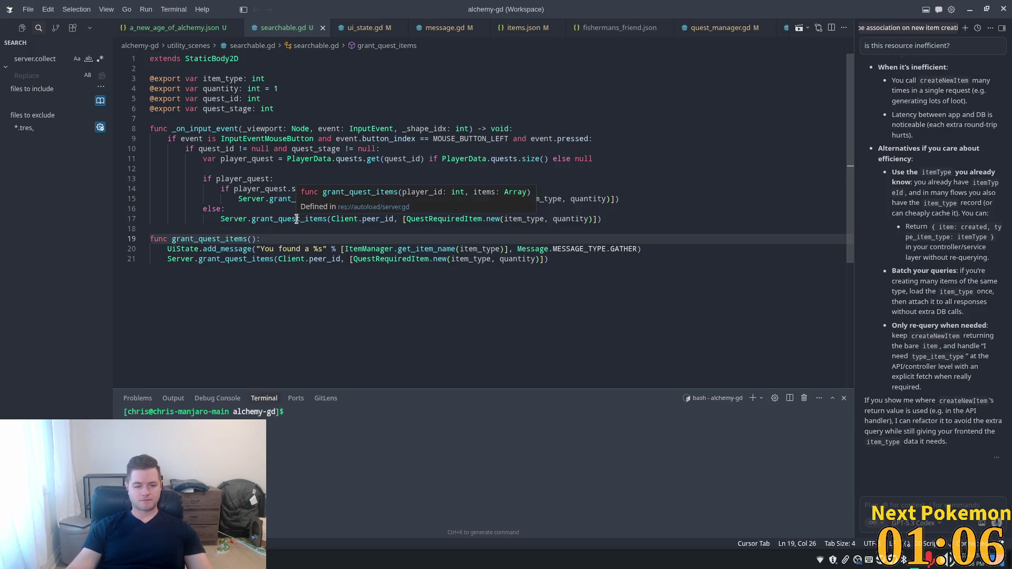
key("shift+alt+Up")
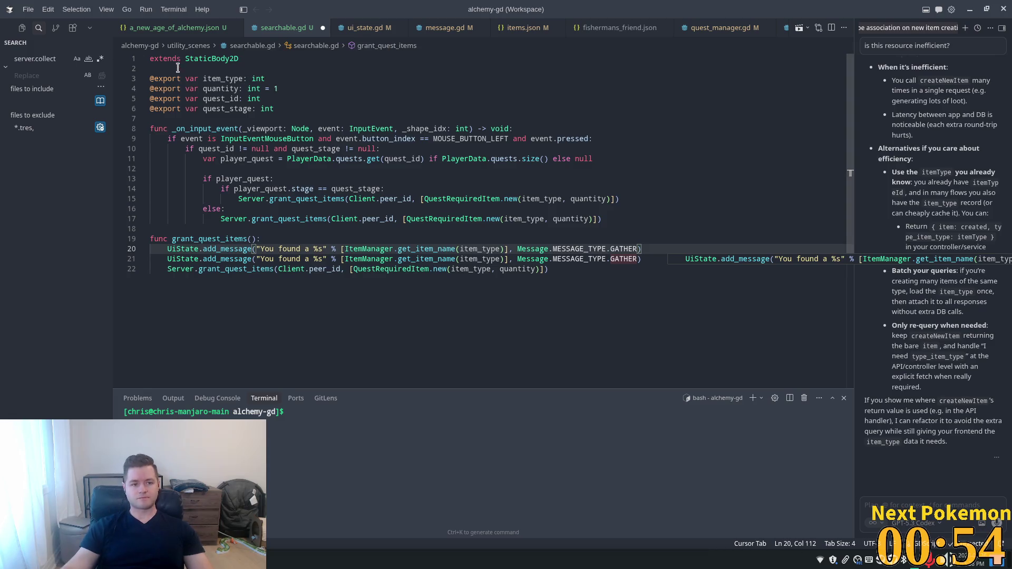
Step: Add an exported container_name String variable at the top of searchable.gd
left_click(322, 112)
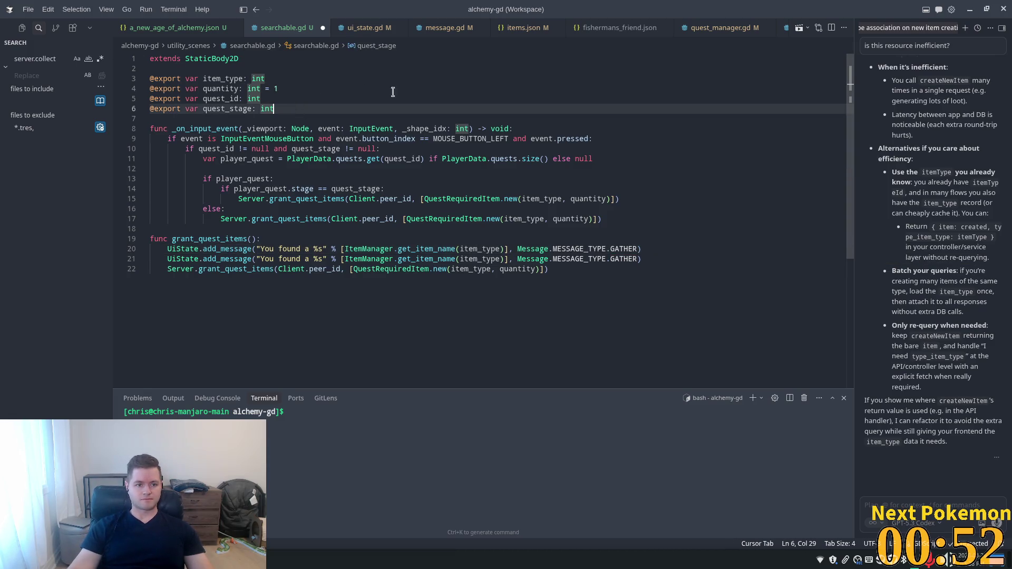
left_click(168, 67)
key("Return")
type("@expo")
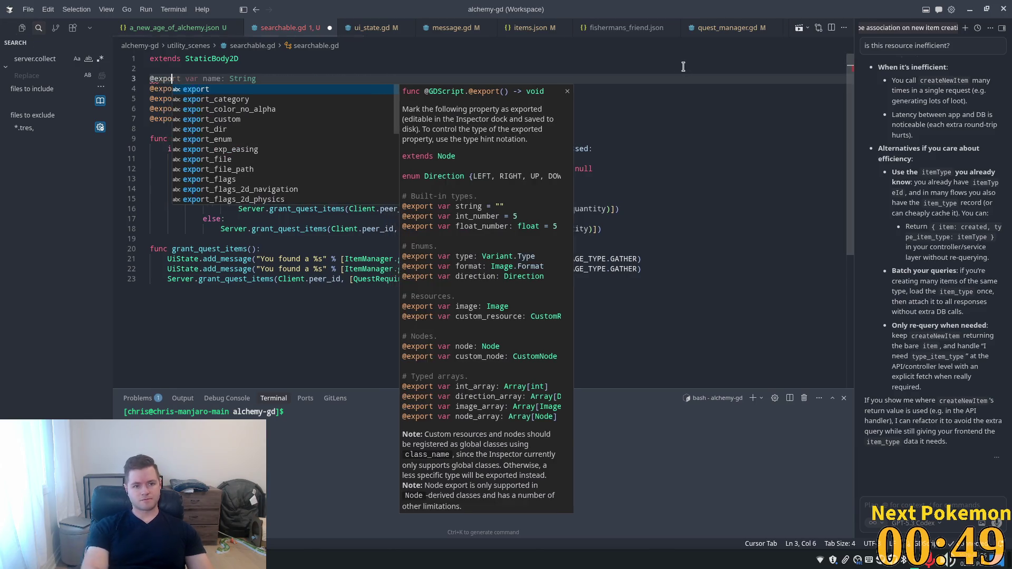
key("Tab")
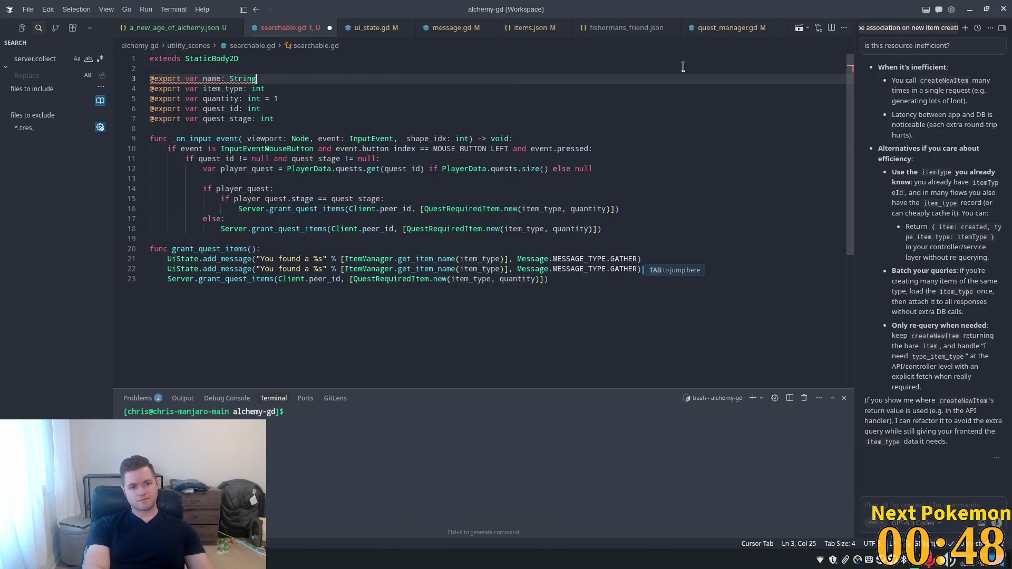
key("Left")
key("Left")
key("Left")
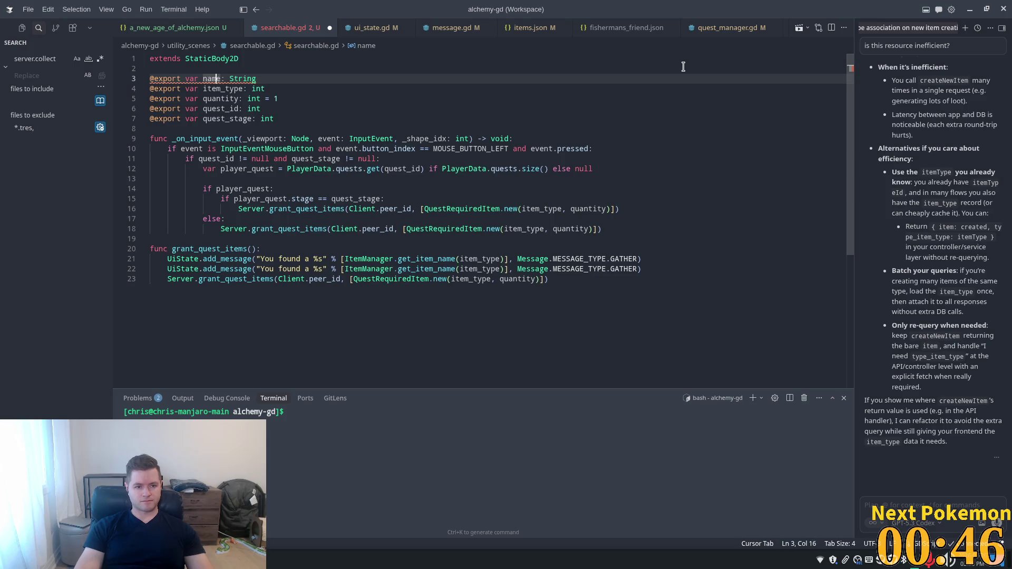
type("container_")
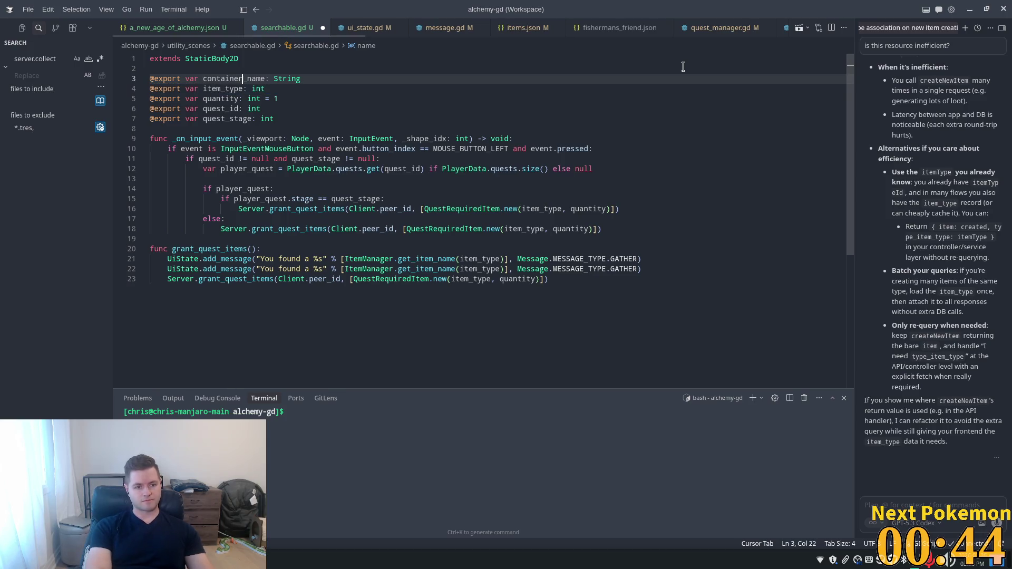
key("Tab")
key("Tab")
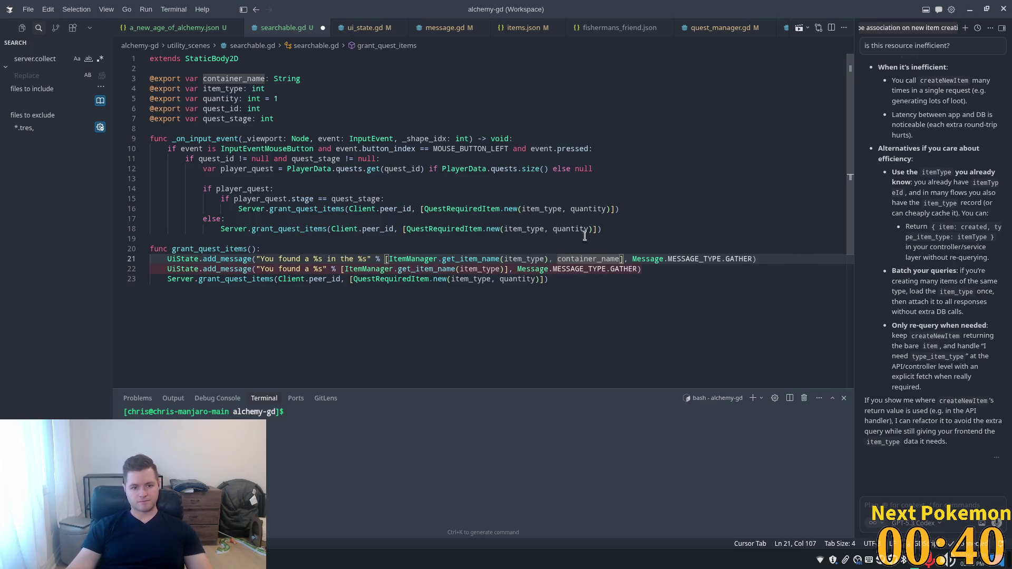
Step: Reword the first message to 'Searching %s', filled with container_name instead of the item name
left_click(375, 245)
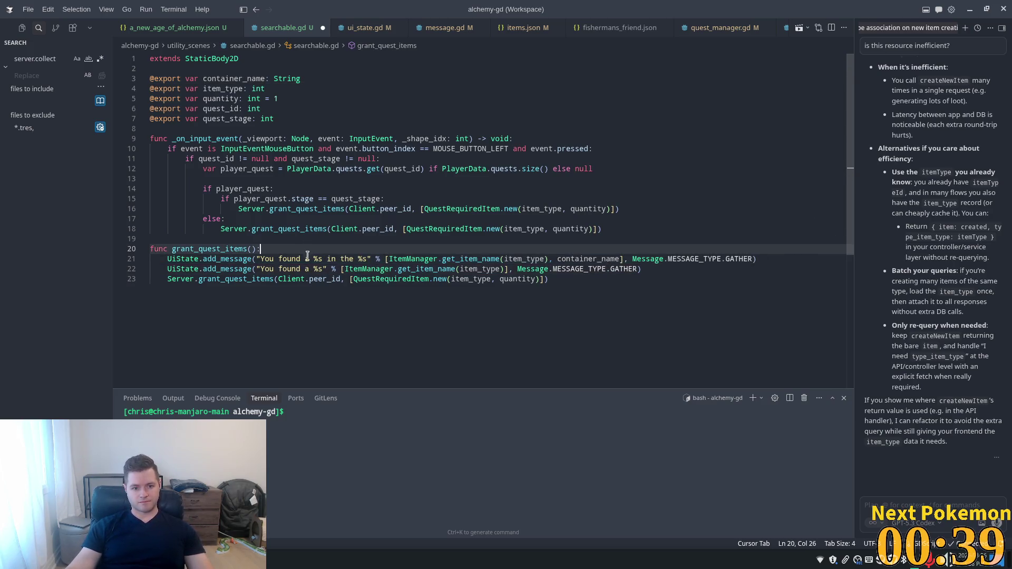
left_click(352, 258)
left_click_drag(351, 258, 273, 258)
type("Searc")
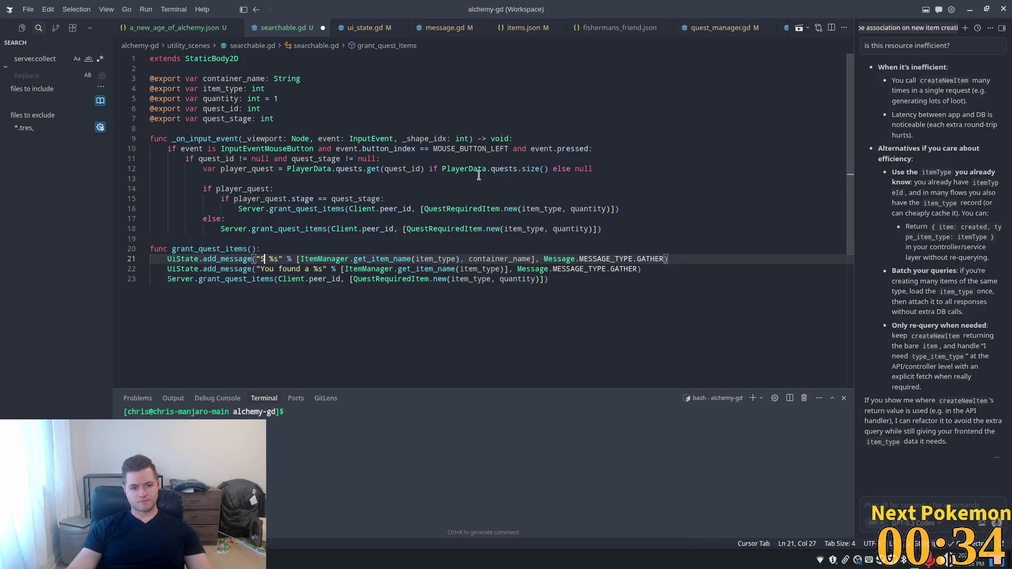
type("hing")
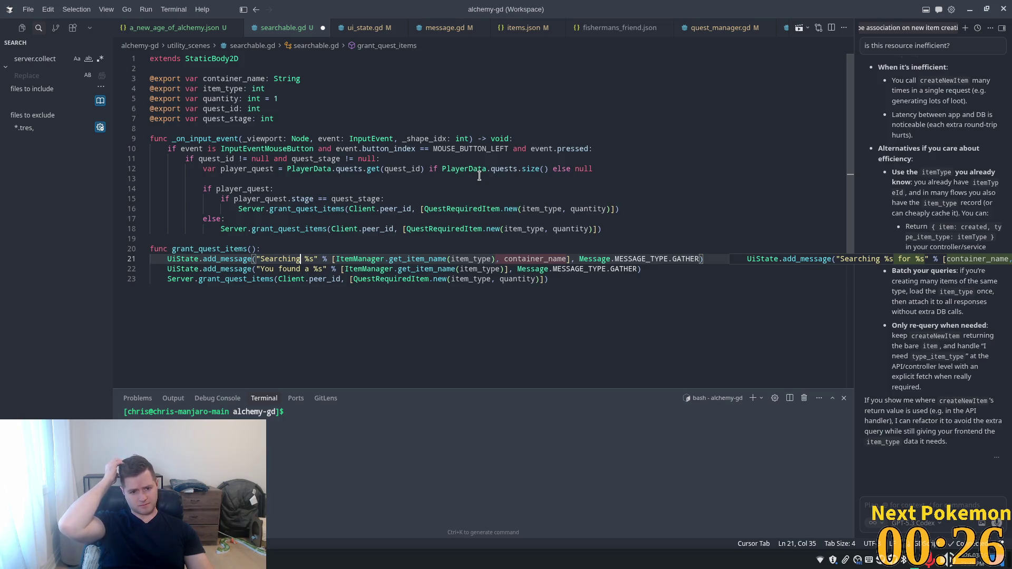
left_click(460, 259)
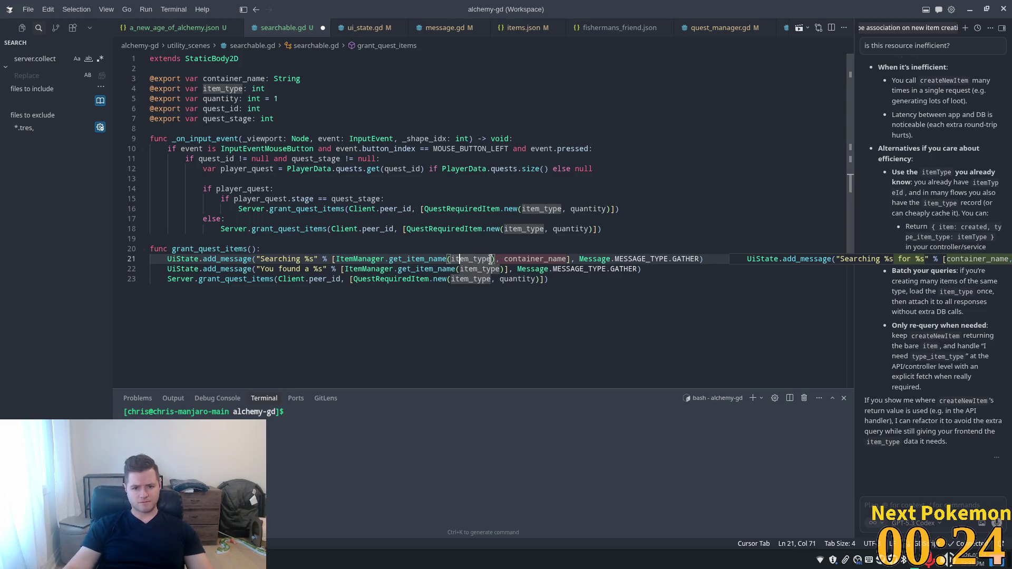
left_click(504, 259)
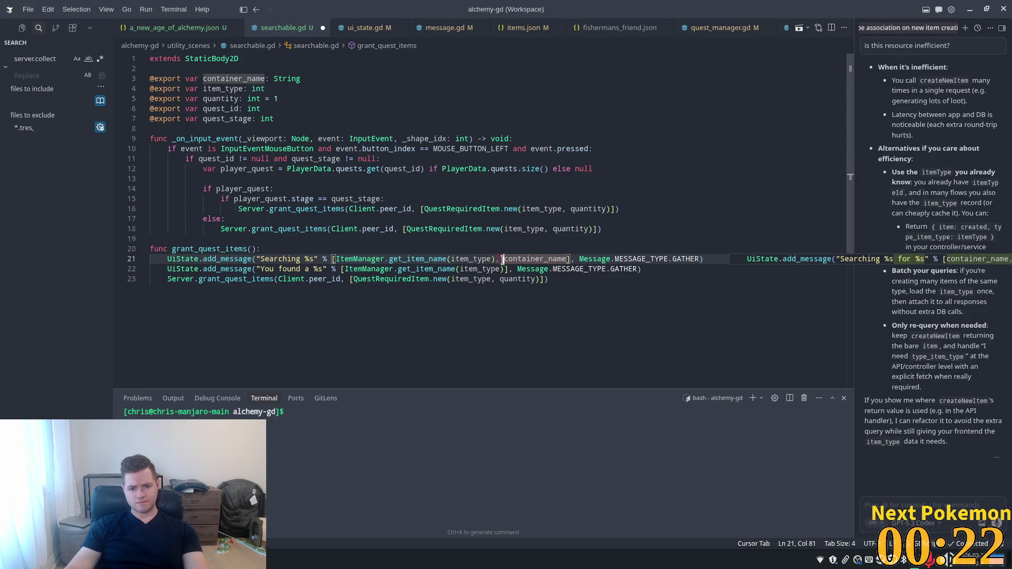
key("ctrl+shift+Left")
key("ctrl+shift+Left")
key("ctrl+shift+Left")
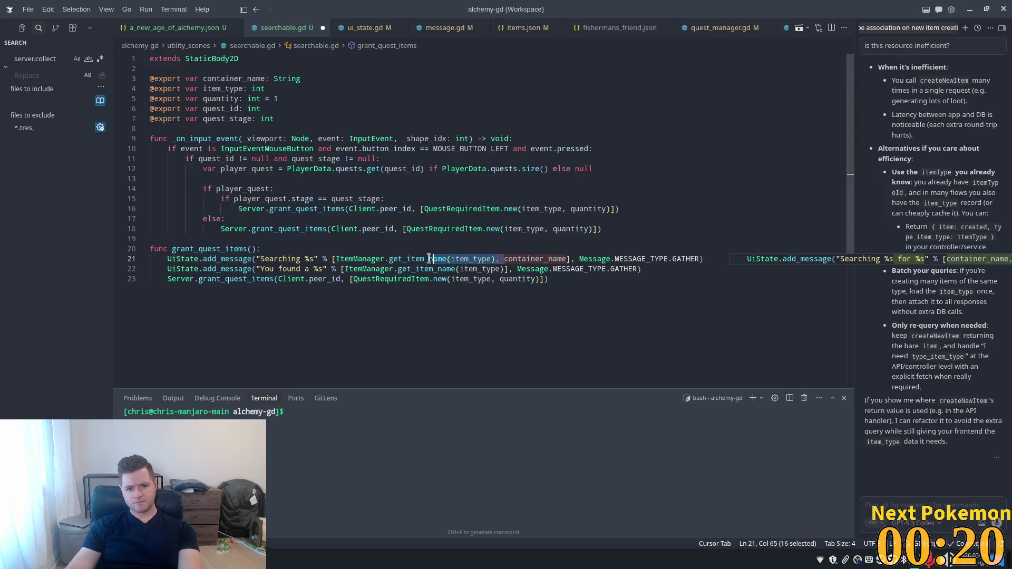
key("BackSpace")
left_click(445, 209)
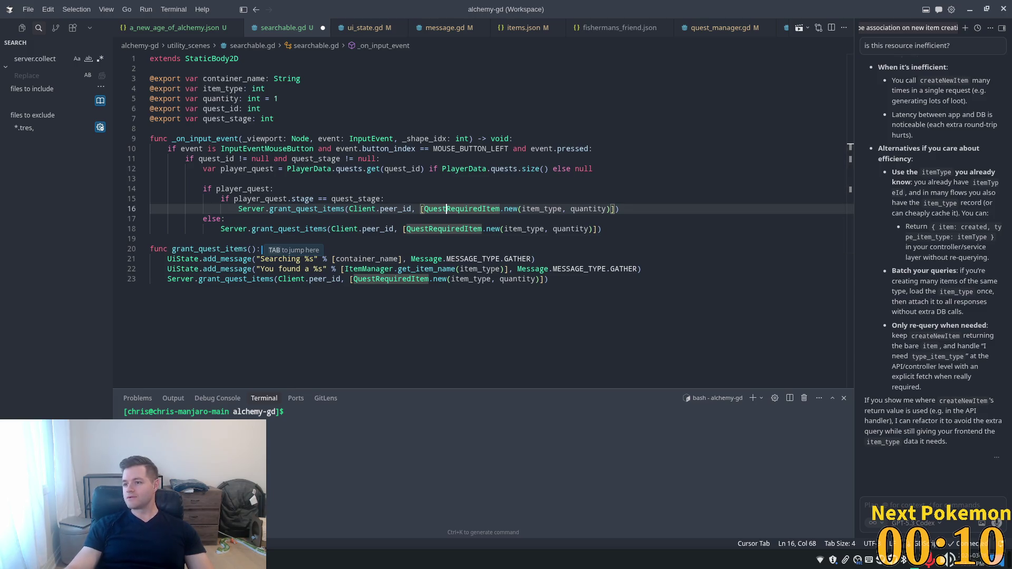
key("alt+Tab")
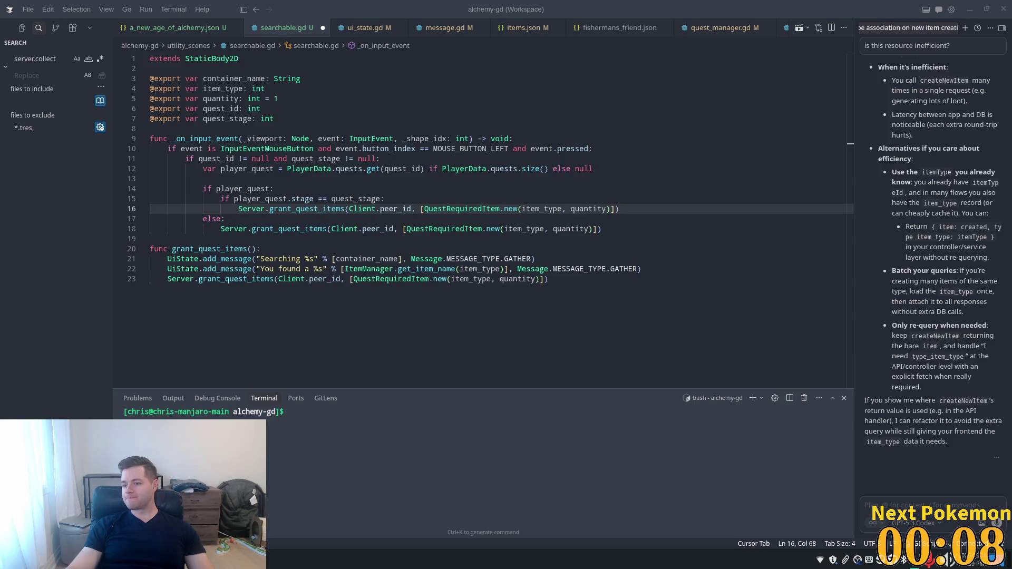
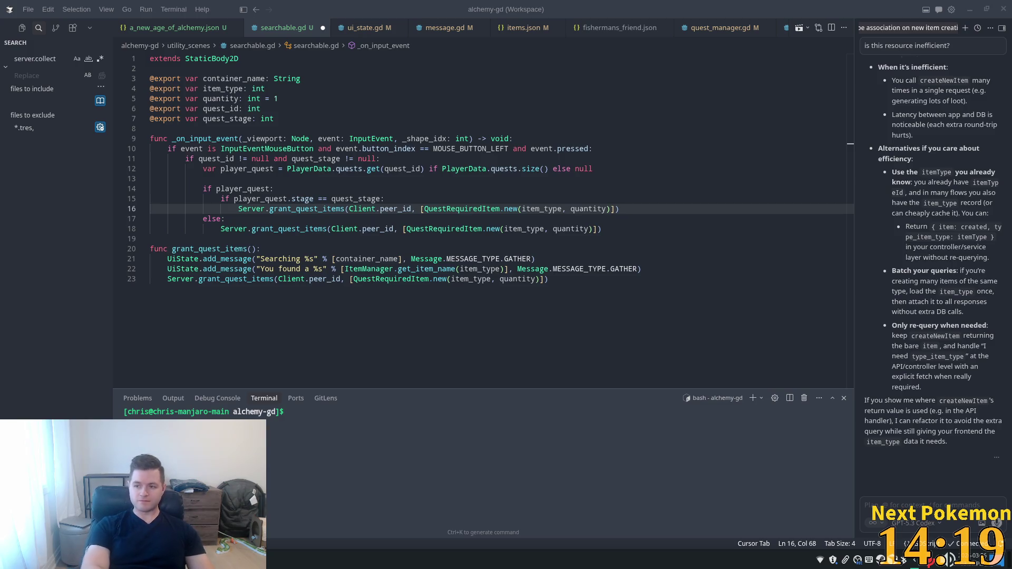
Step: Insert a 1.0-second timer wait after the searching message in grant_quest_items and save searchable.gd
left_click(548, 258)
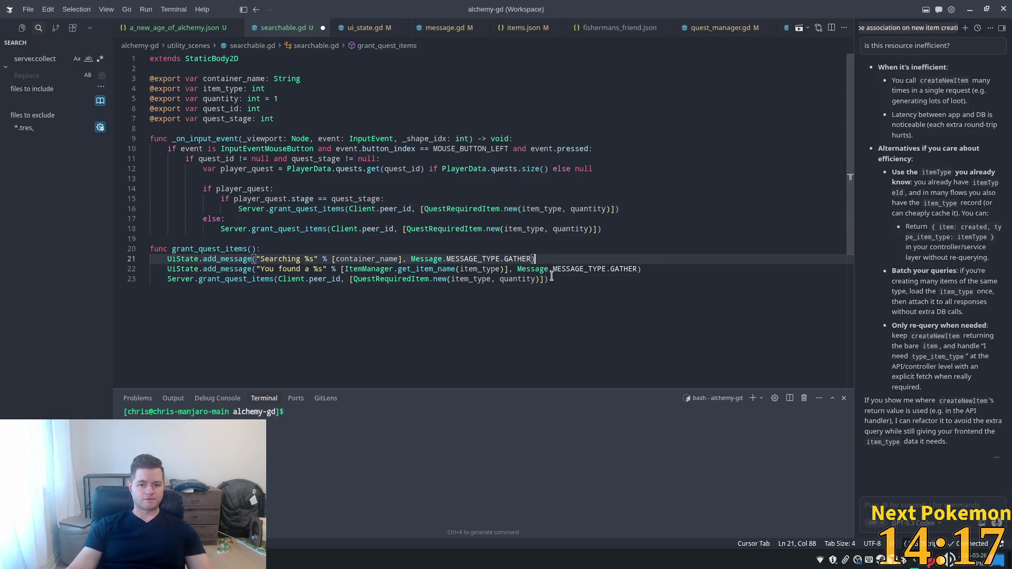
key("Return")
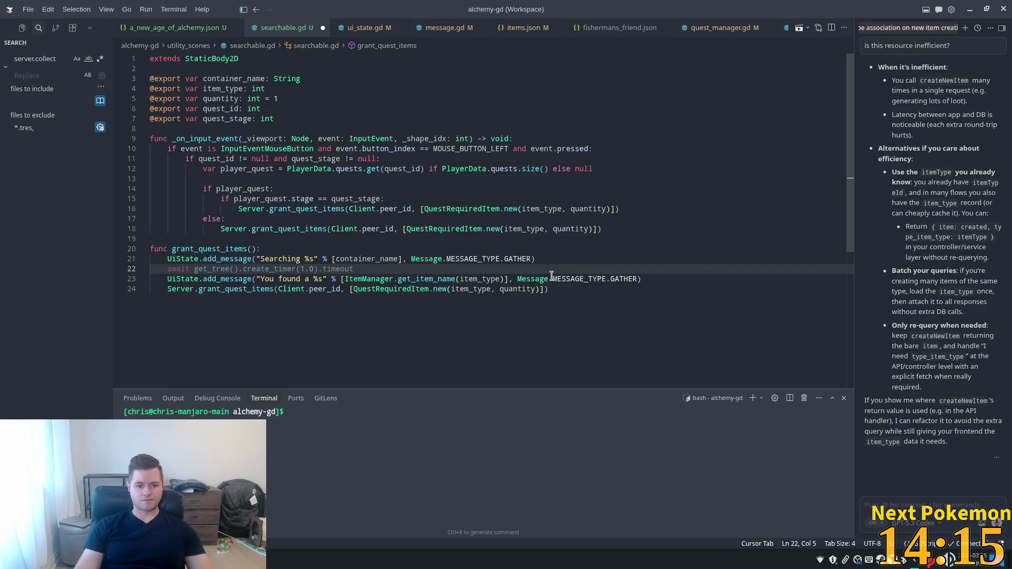
key("Tab")
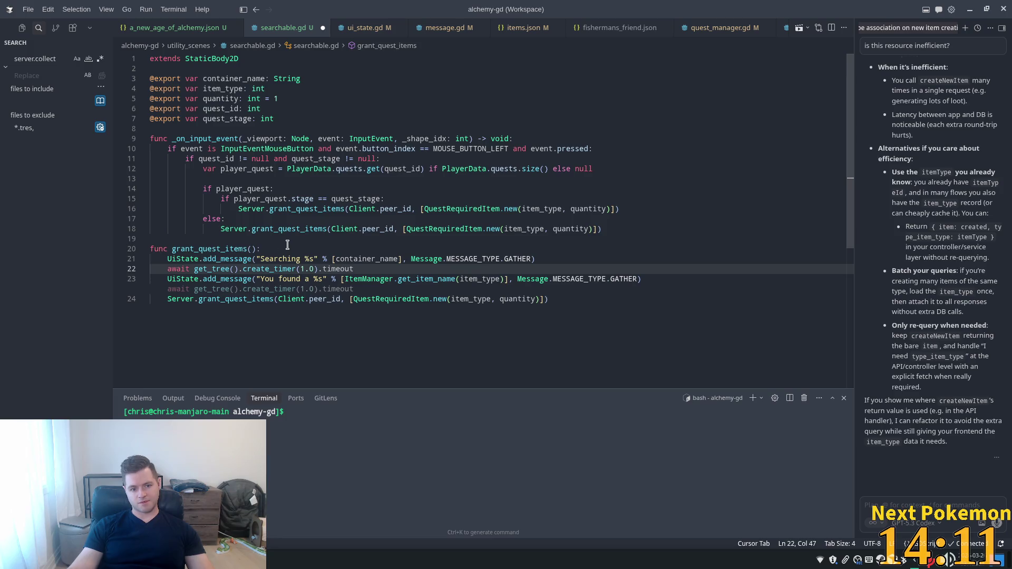
left_click(241, 315)
key("ctrl+s")
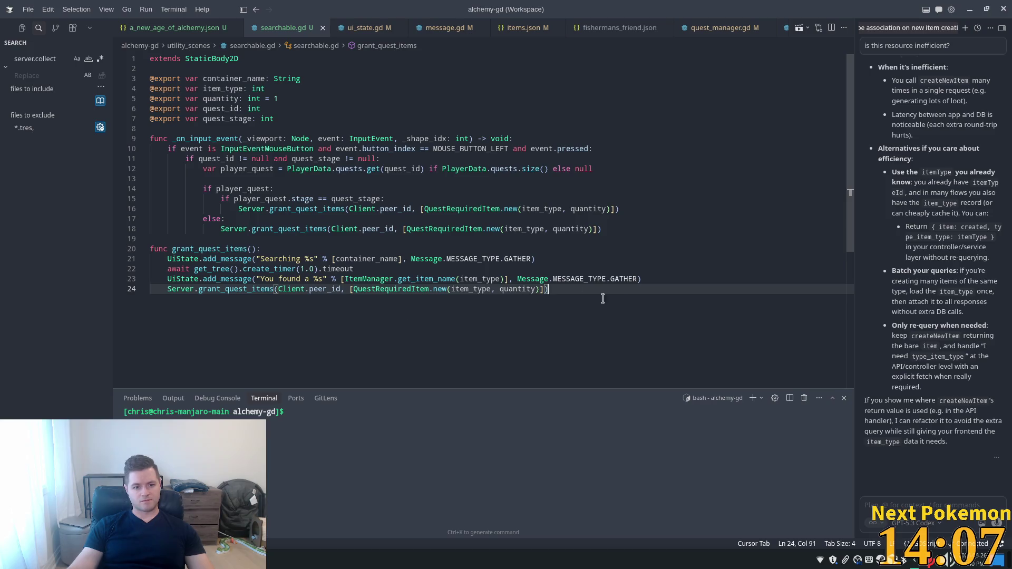
key("alt+Tab")
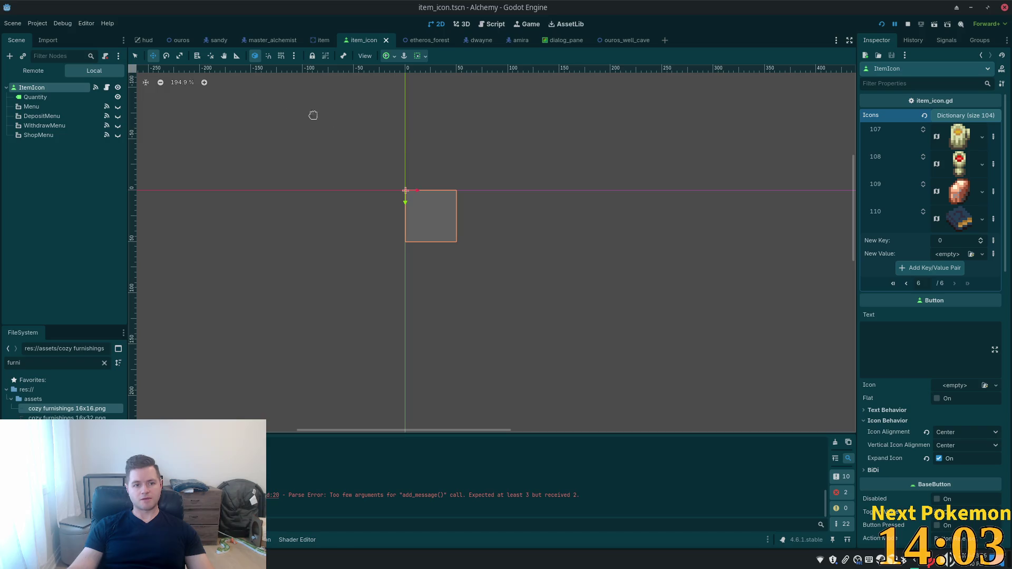
Step: Set StaticBody2DPot's Container Name to 'Ancient Pot' in ouros_well_cave and save the scene
left_click(599, 41)
left_click(49, 145)
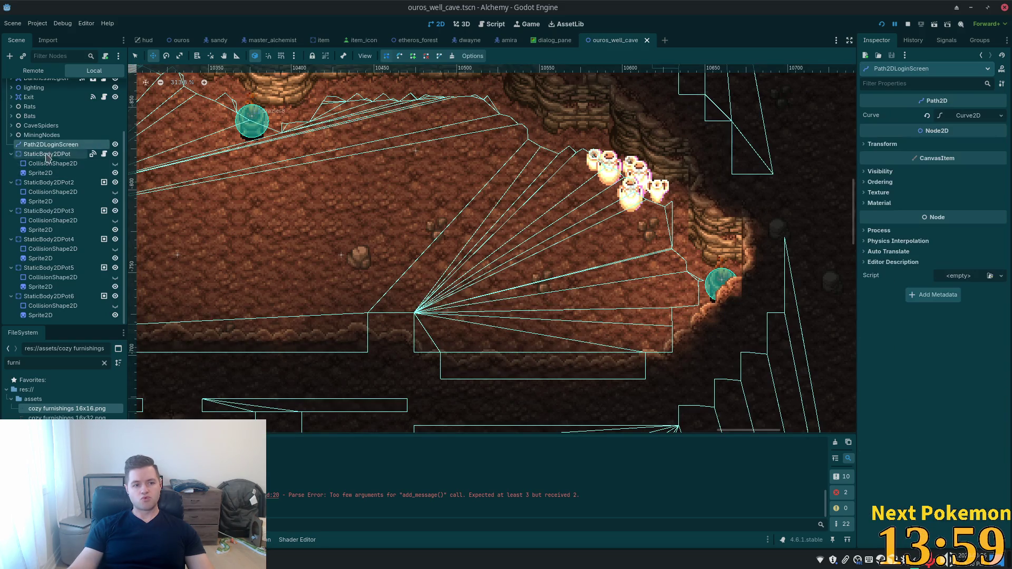
left_click(48, 154)
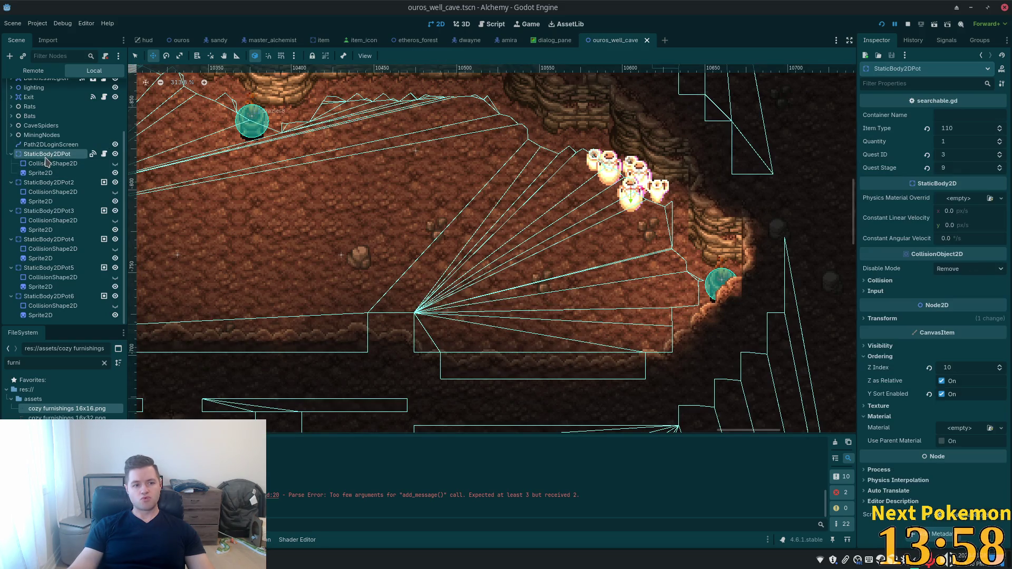
left_click(961, 116)
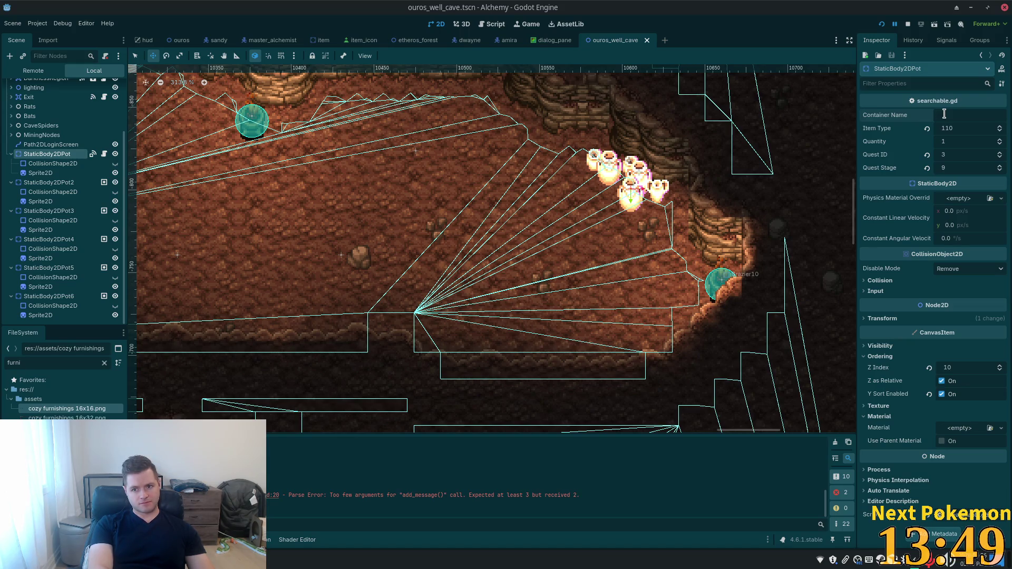
type("Ar")
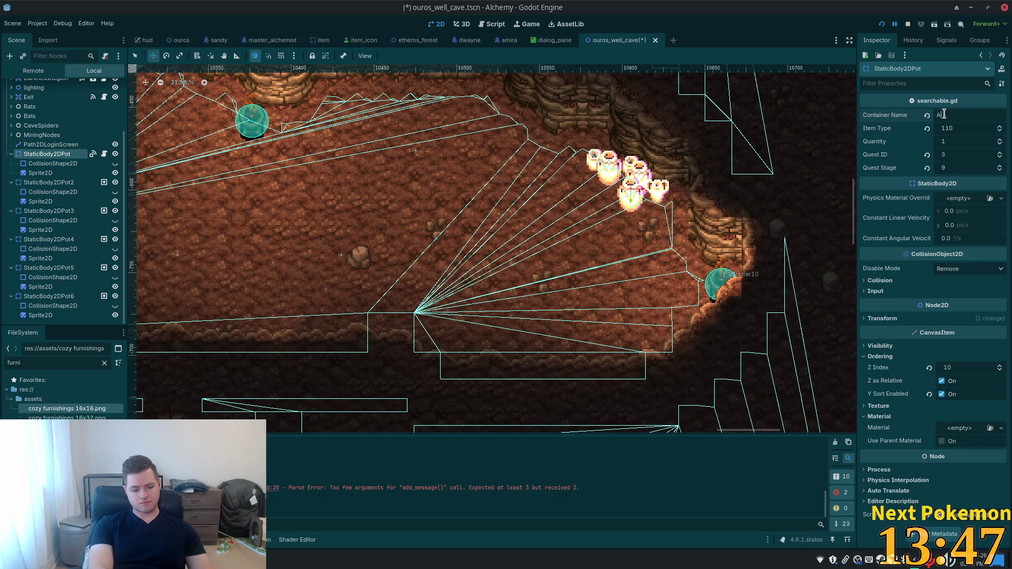
type("cien")
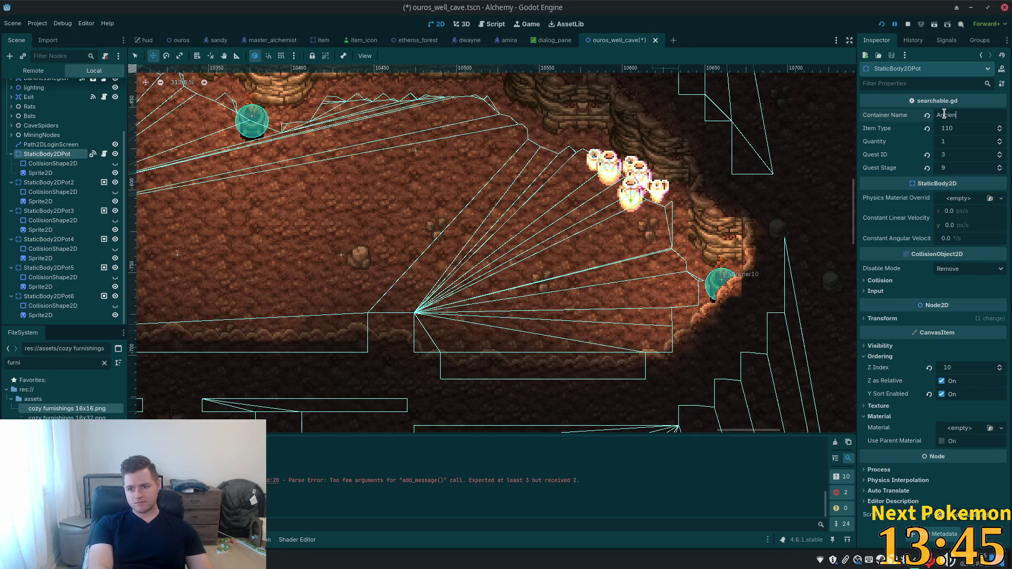
type("t")
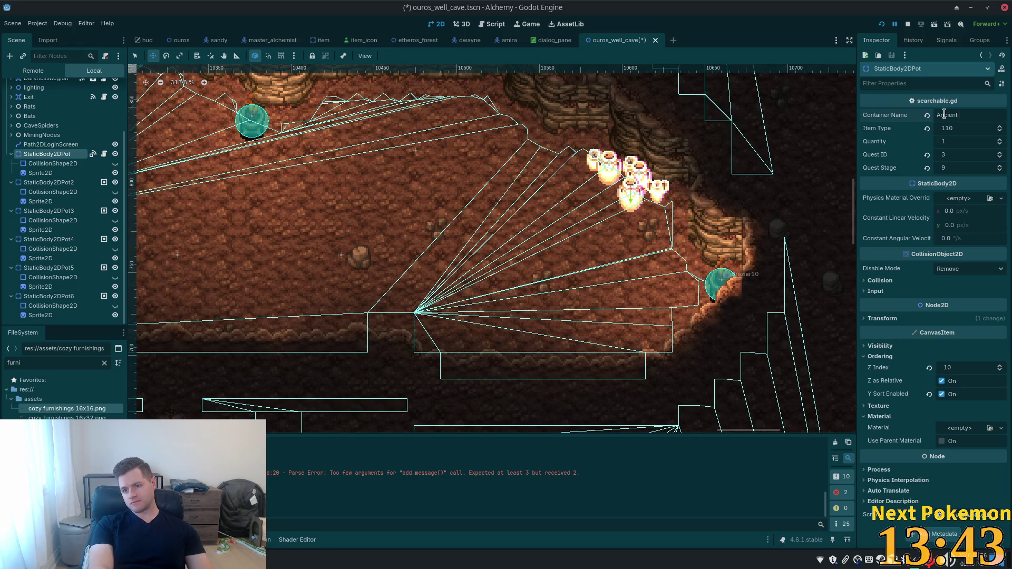
type("t")
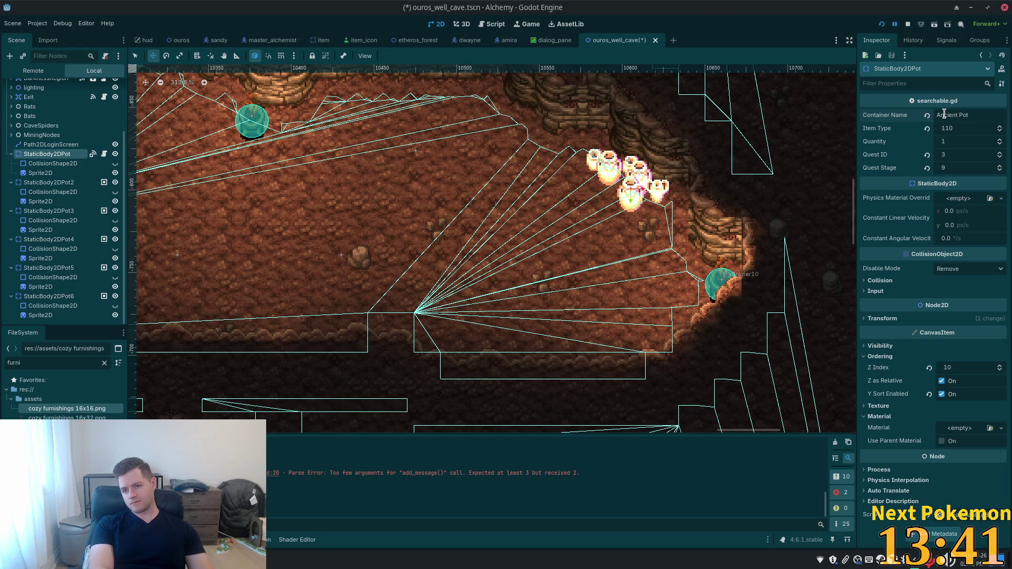
key("ctrl+s")
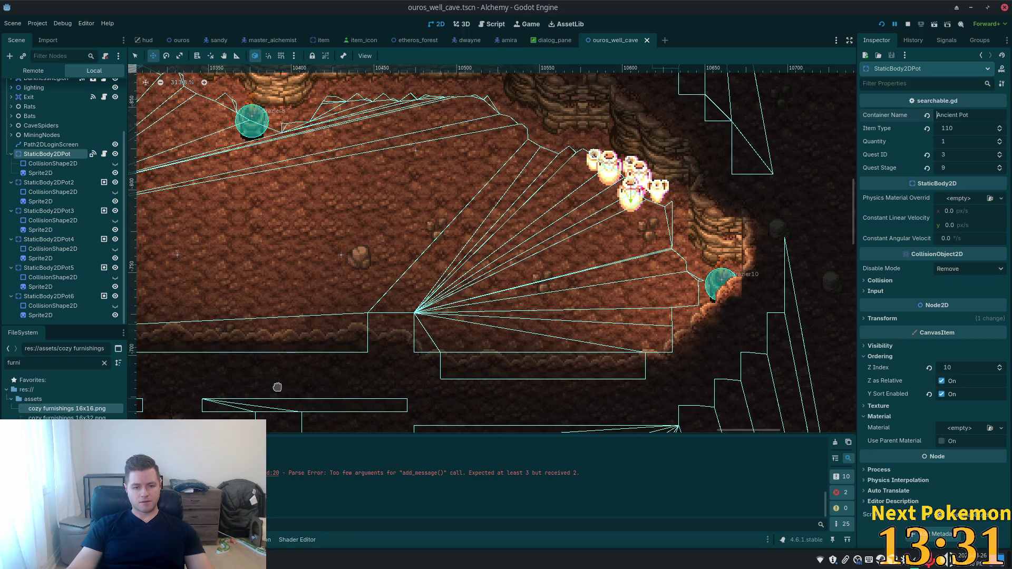
key("alt+Tab")
left_click(265, 195)
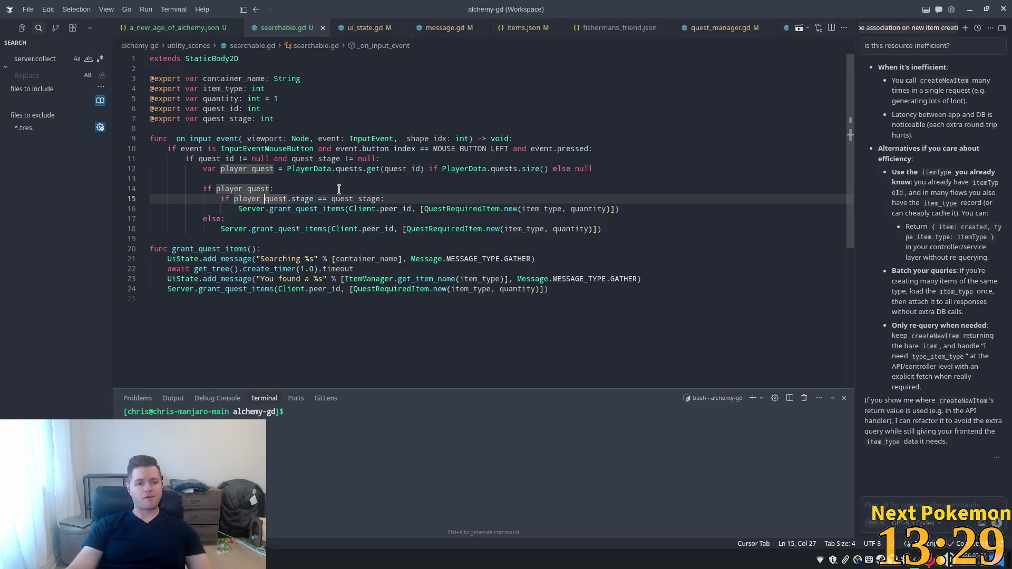
Step: Add an empty else: branch after the grant call, plus a blank line below grant_quest_items
left_click(279, 213)
left_click(650, 210)
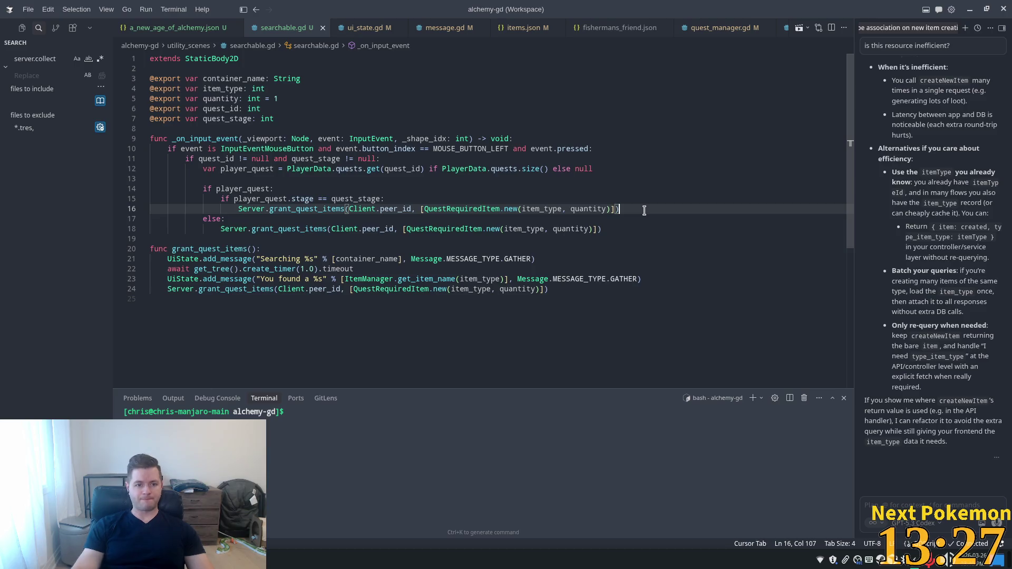
key("Return")
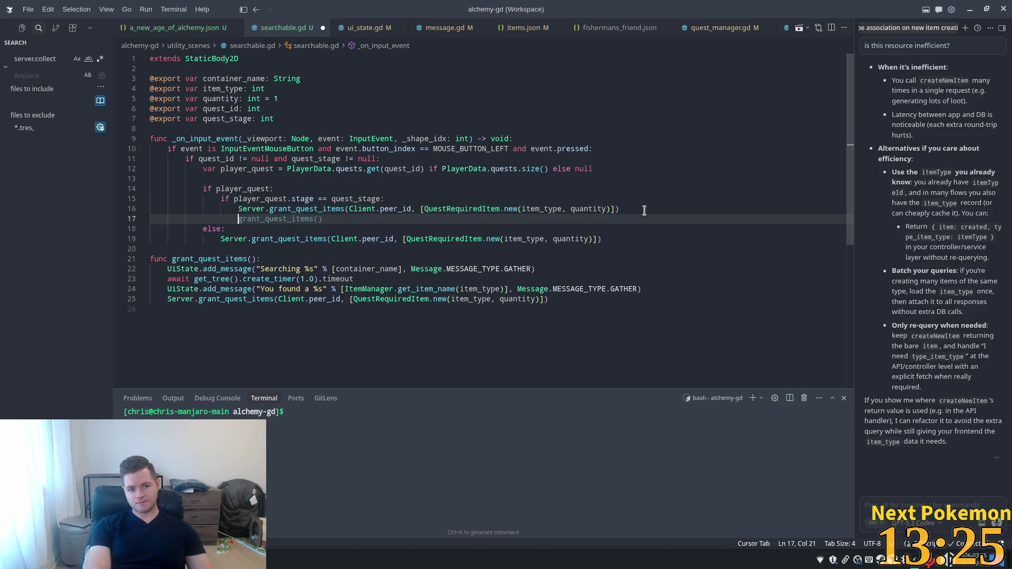
key("BackSpace")
type("else")
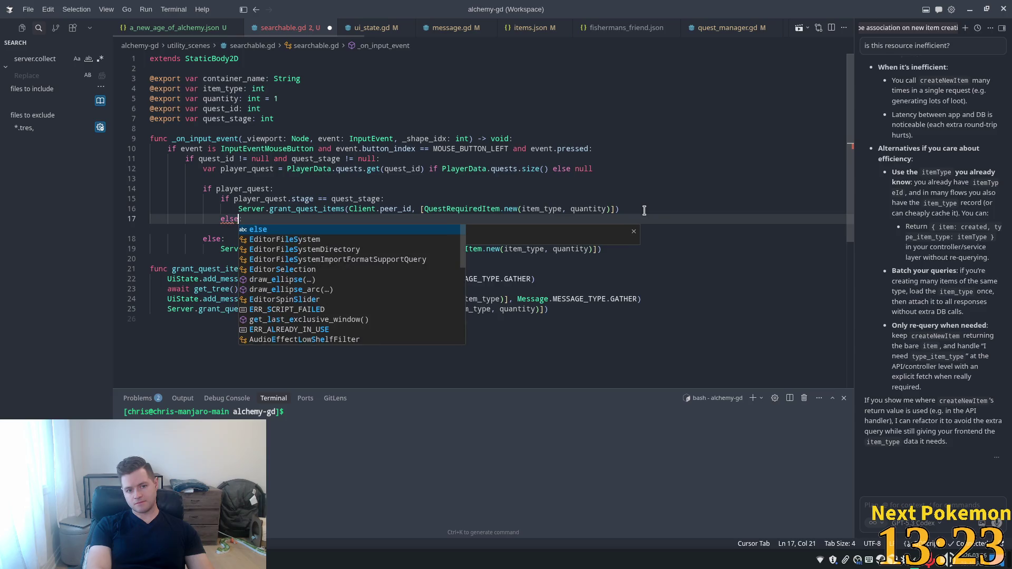
type(":")
key("Return")
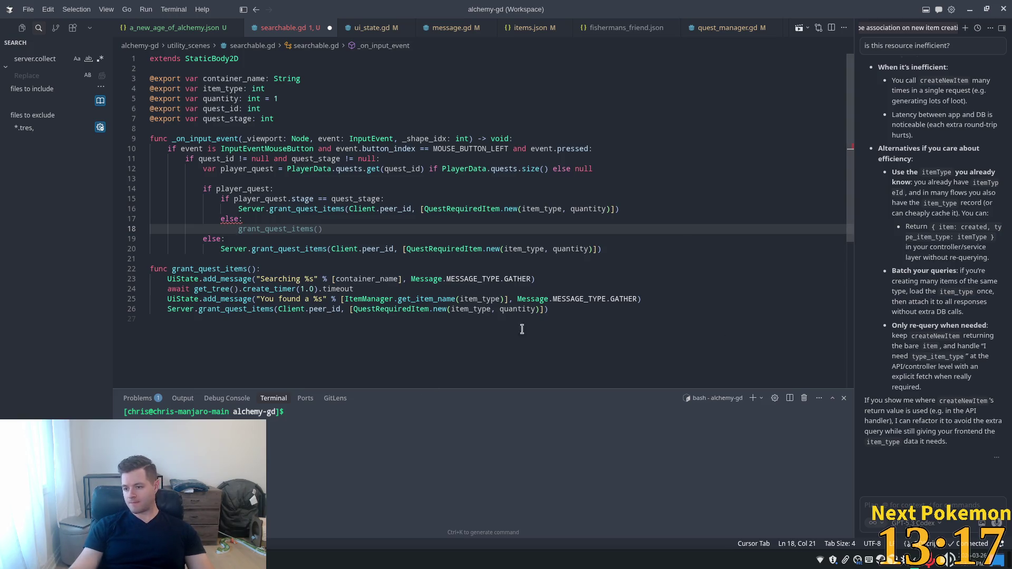
left_click(558, 321)
key("Return")
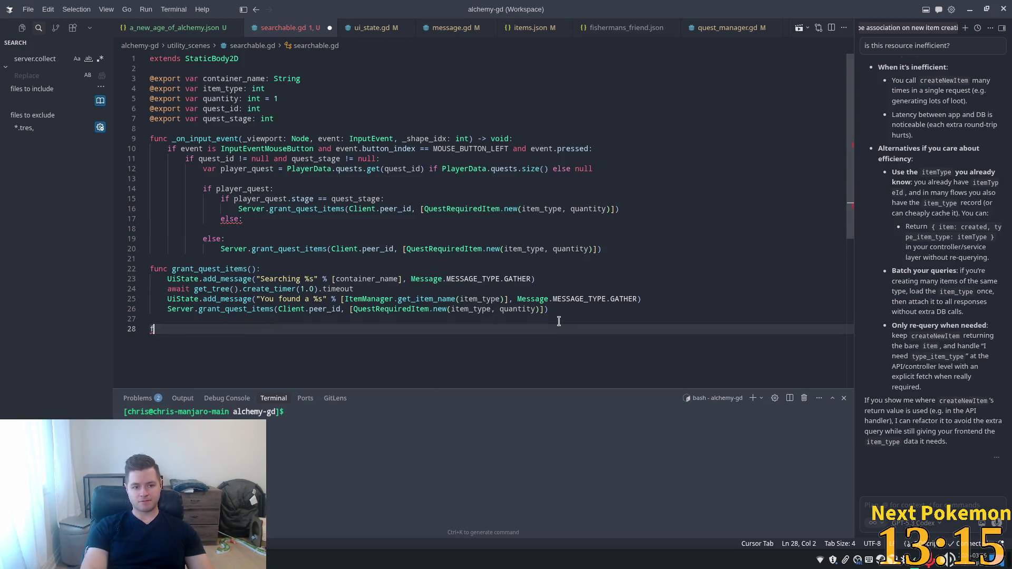
Step: Create func find_nothing() with the searching message, a 1.0-second wait, and 'You found nothing'
type("func find")
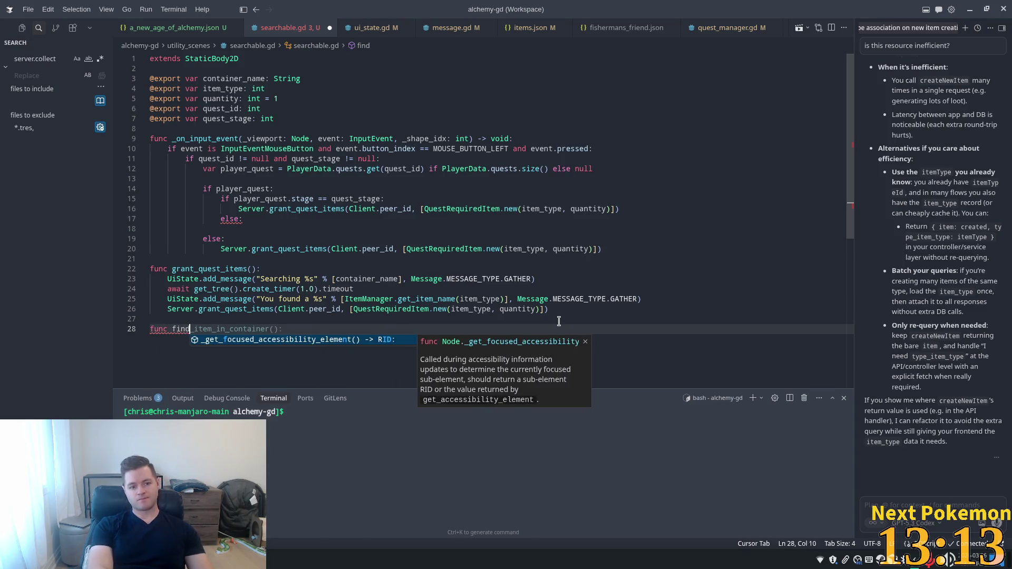
type("_nothing(")
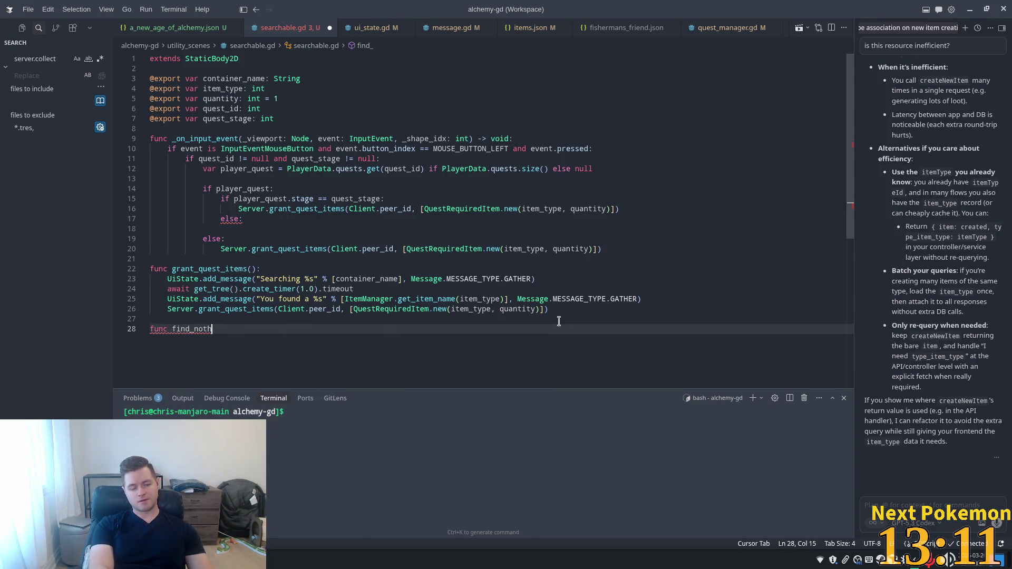
type("):")
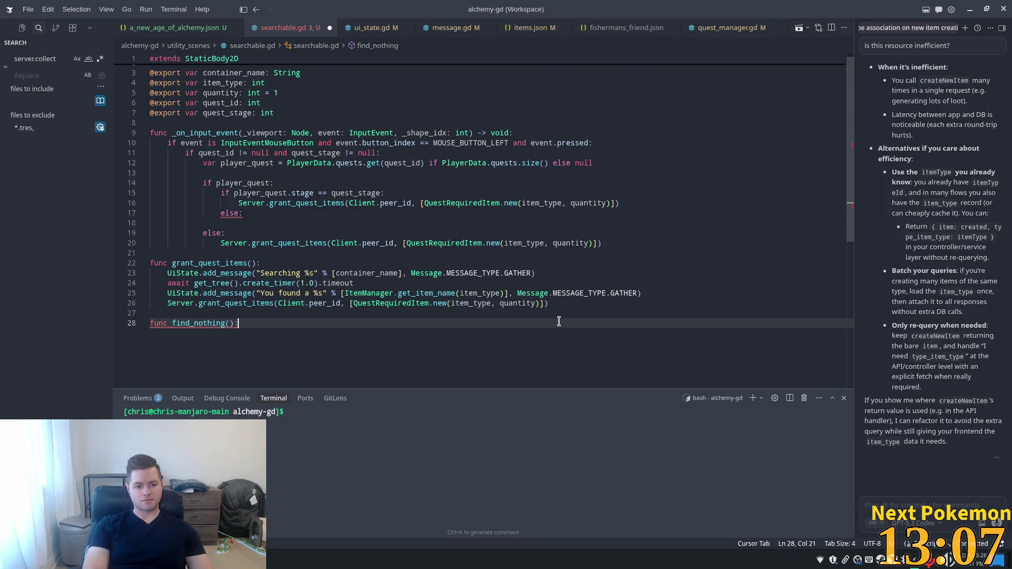
key("Return")
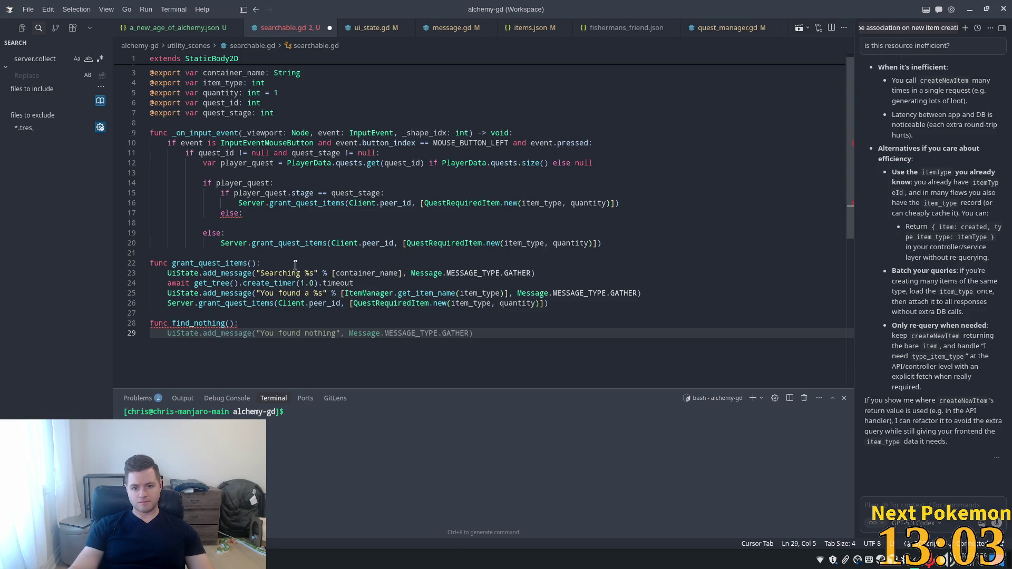
mouse_move(535, 273)
left_mouse_down()
mouse_move(141, 289)
mouse_move(167, 272)
left_mouse_up()
key("ctrl+c")
left_click(205, 338)
key("ctrl+v")
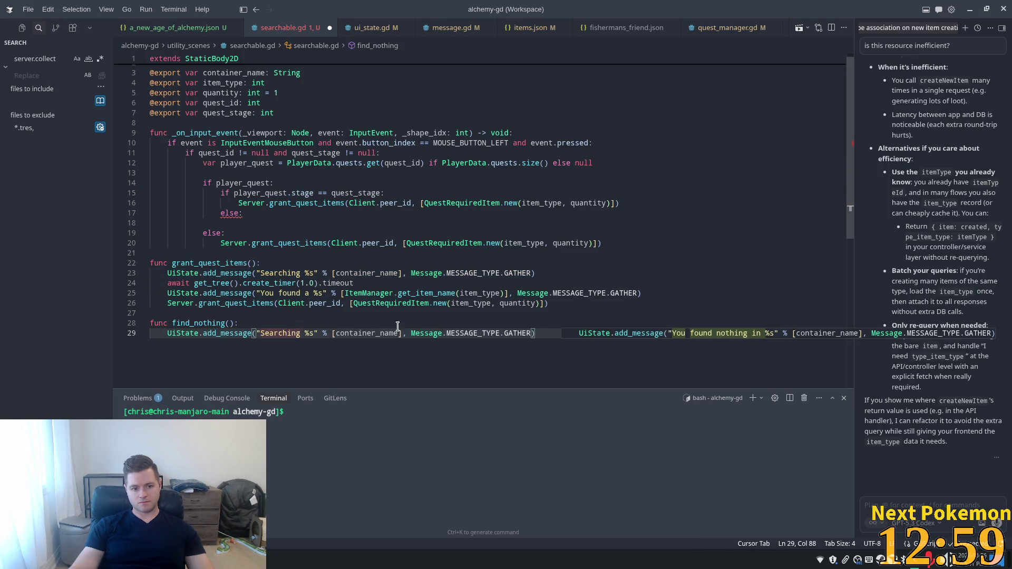
key("Return")
key("Tab")
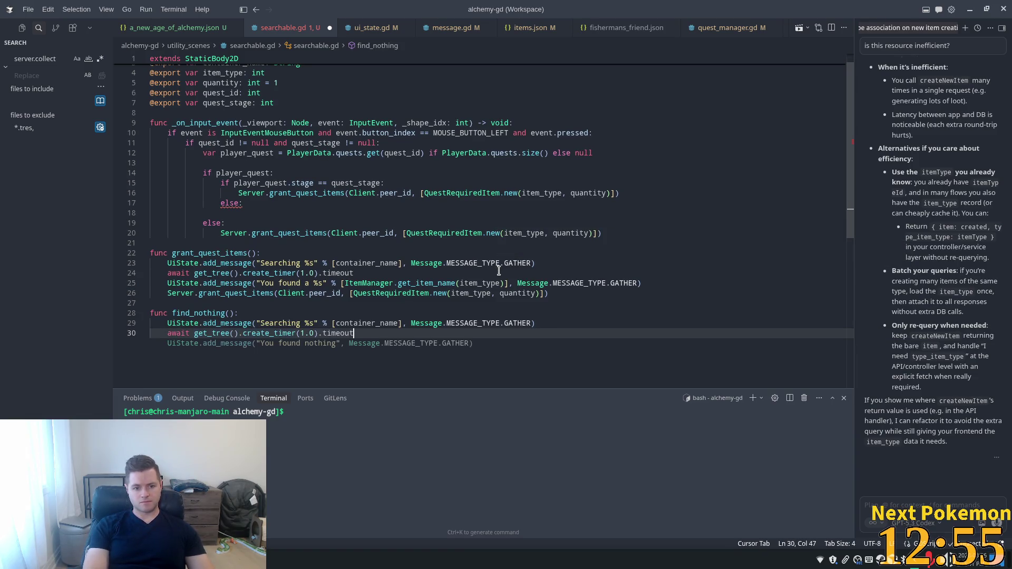
key("Tab")
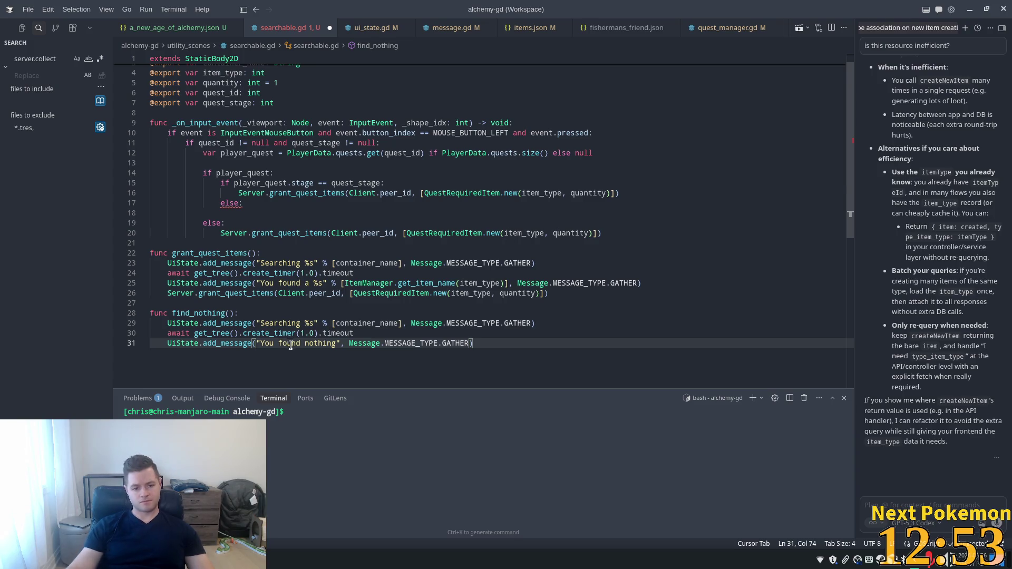
Step: Reword the find_nothing message to "You find nothing interesting"
double_click(301, 340)
type("find")
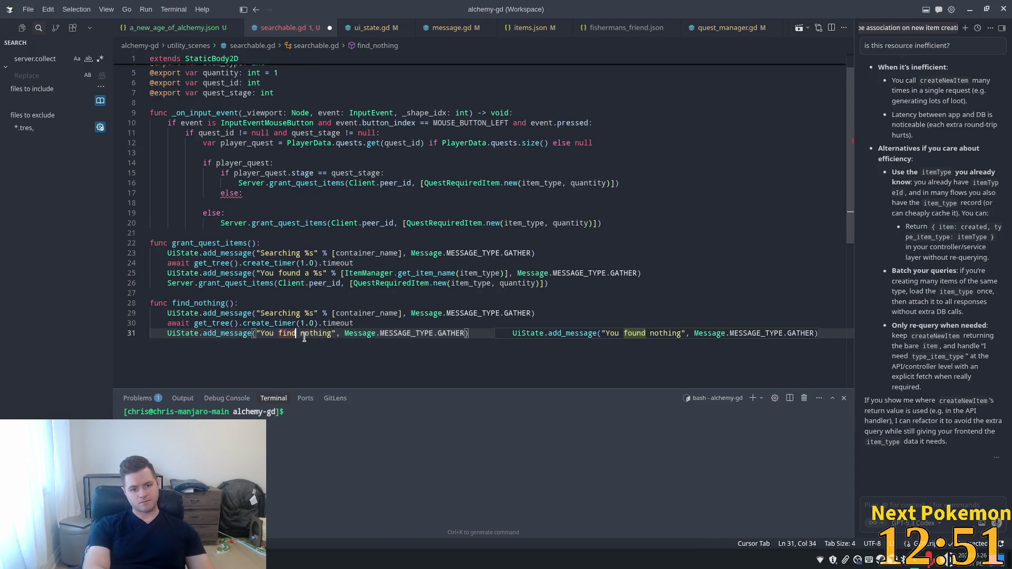
left_click(331, 334)
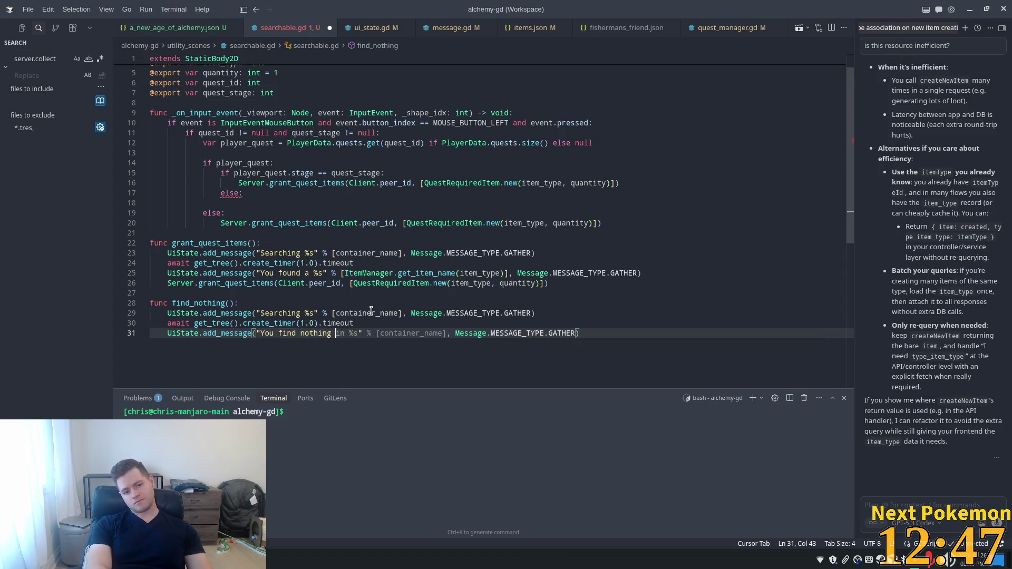
type("interesti")
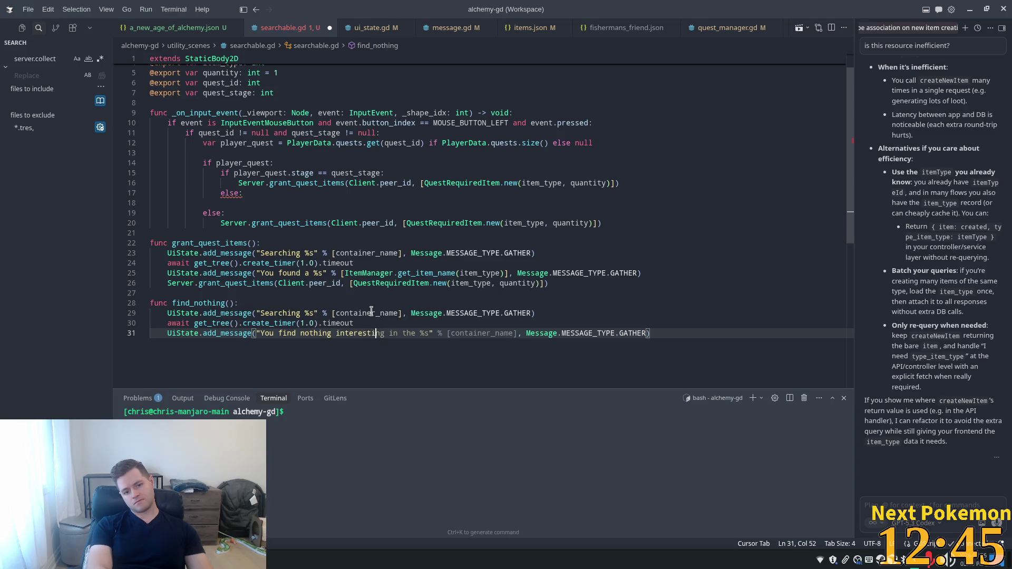
type("ng\"")
key("Tab")
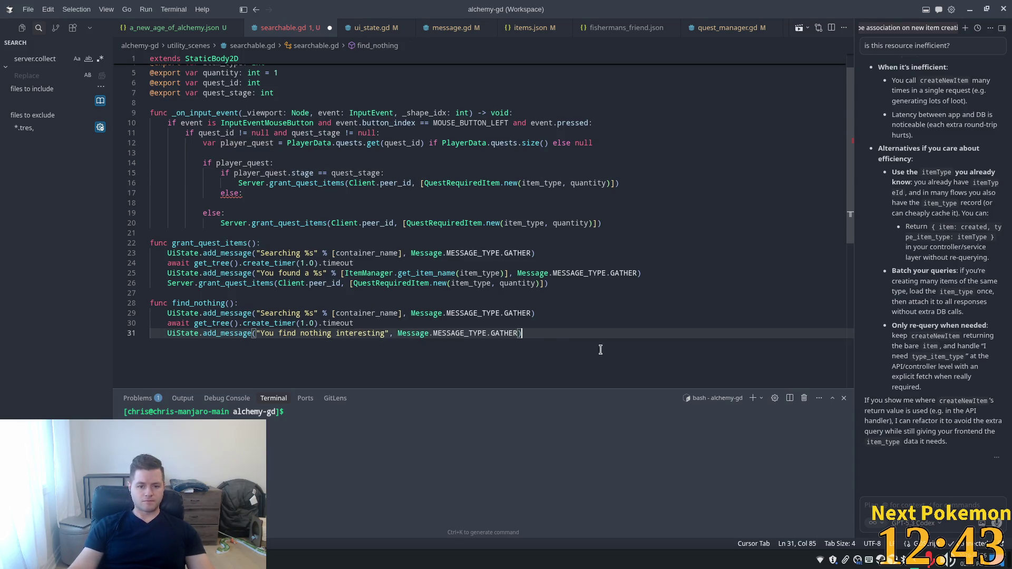
key("Up")
key("Up")
key("Up")
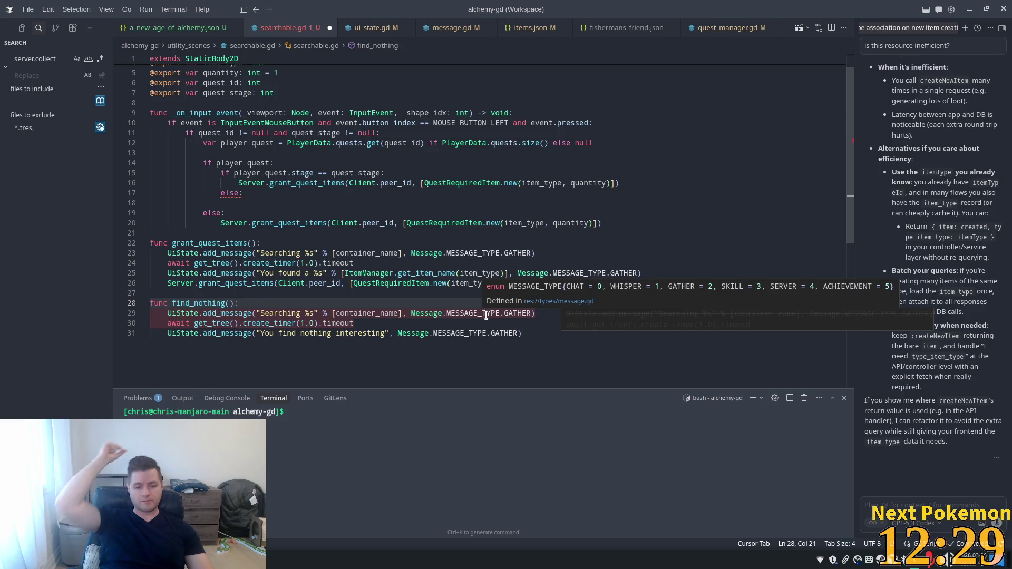
left_click(318, 163)
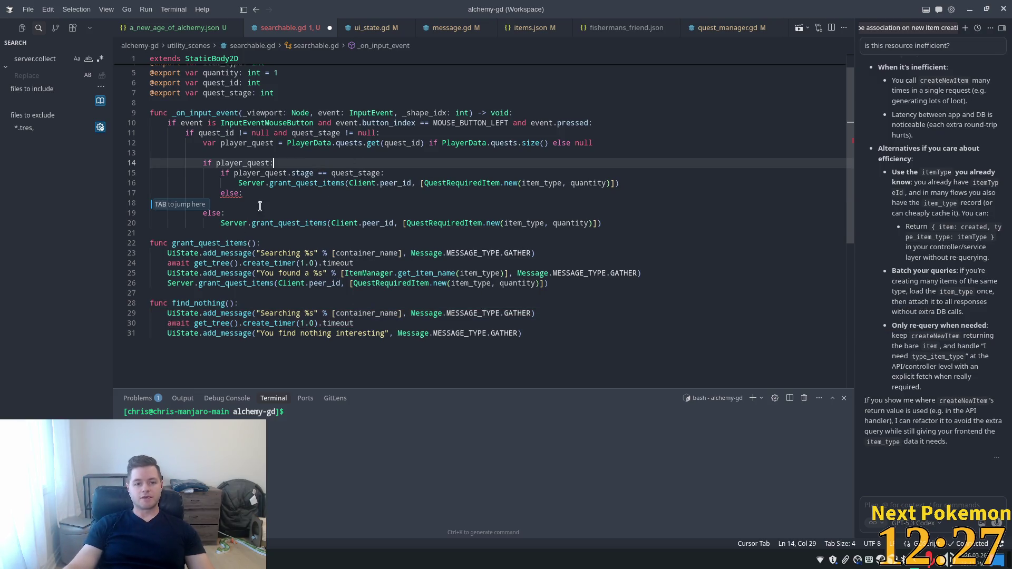
Step: Accept the suggested find_nothing() call inside the else branch of _on_input_event
key("Tab")
key("Tab")
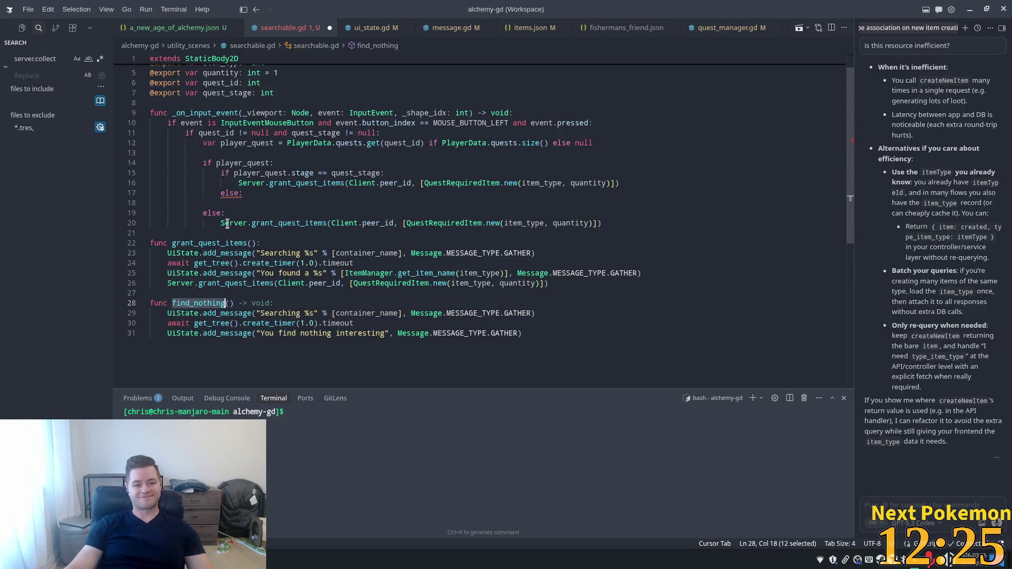
key("Tab")
key("Tab")
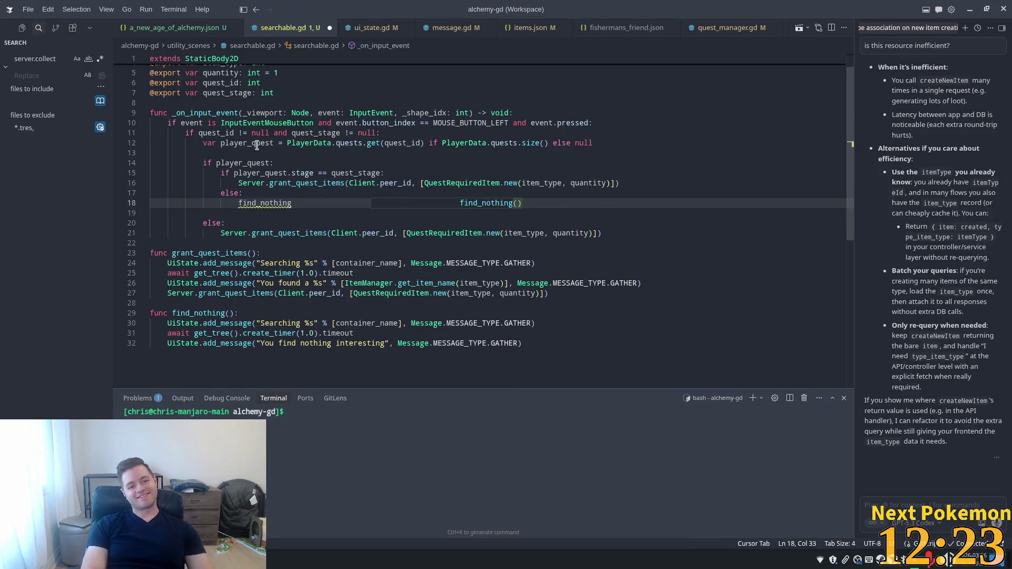
key("Tab")
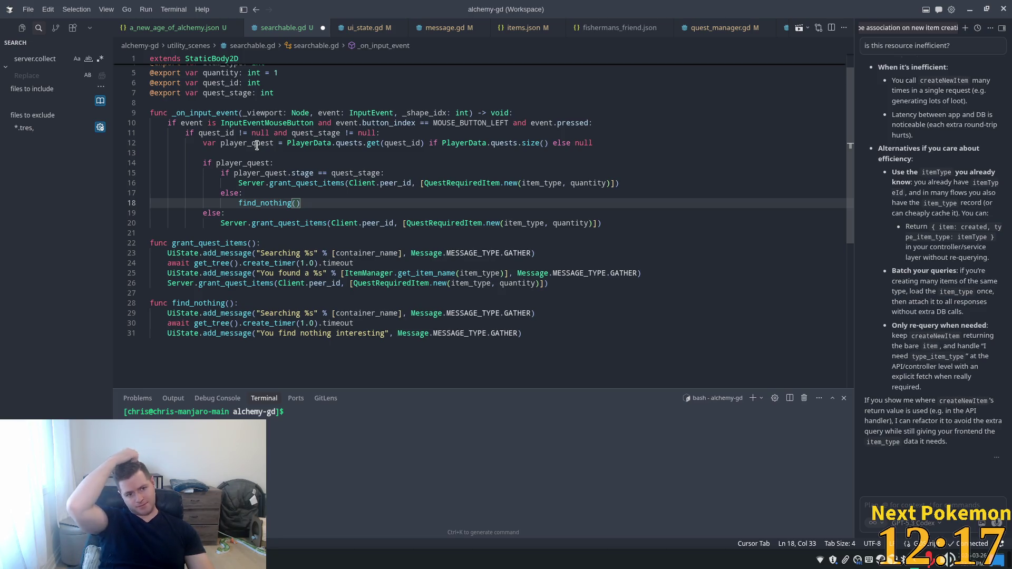
scroll(253, 179, "up", 1)
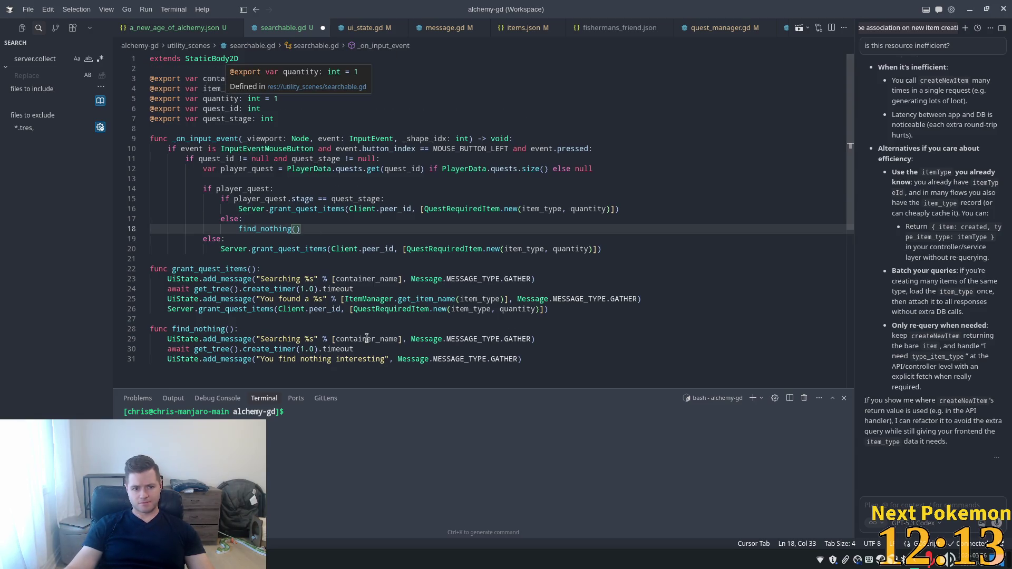
key("alt+Tab")
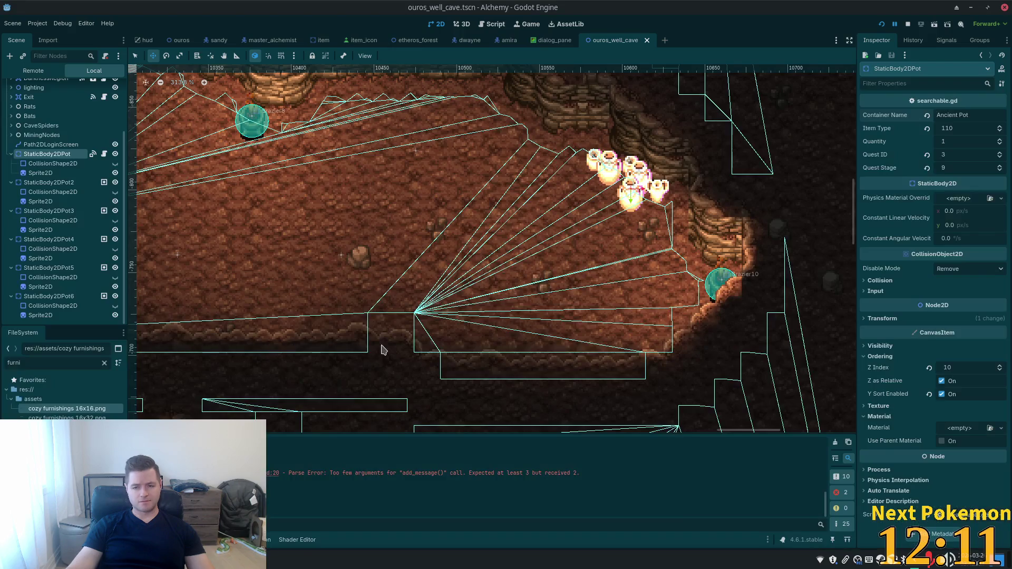
key("alt+Tab")
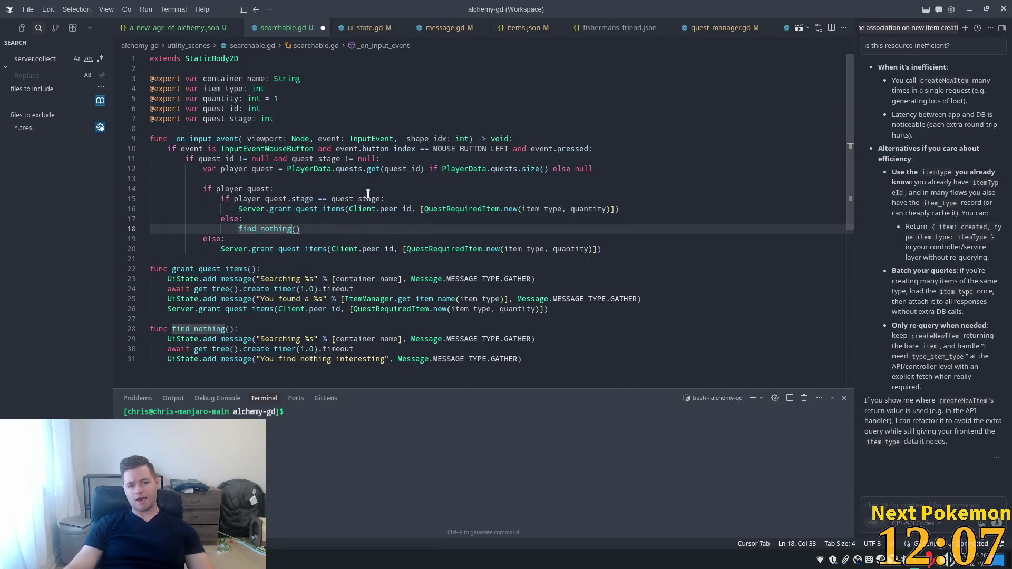
mouse_move(348, 198)
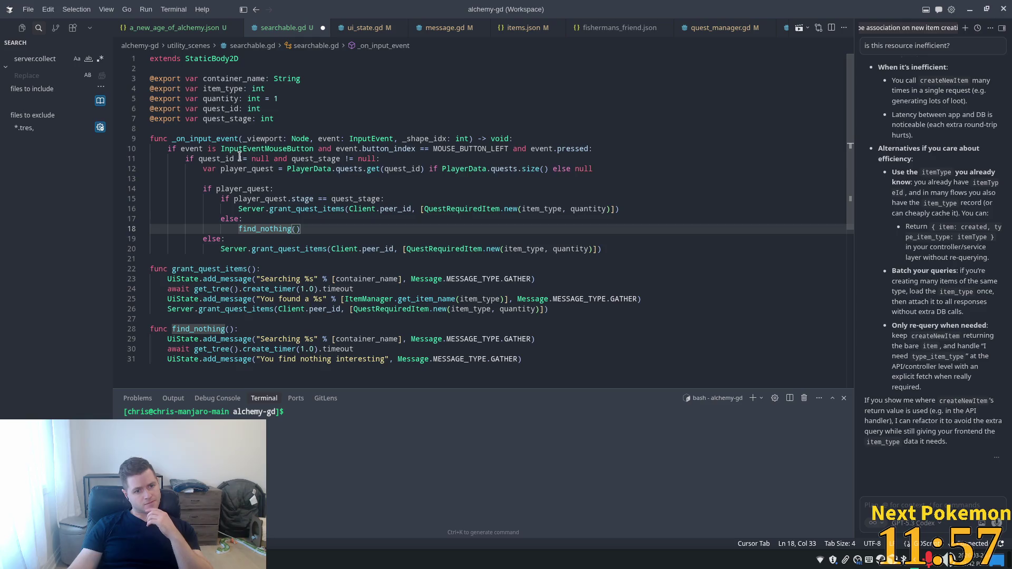
key("alt+Tab")
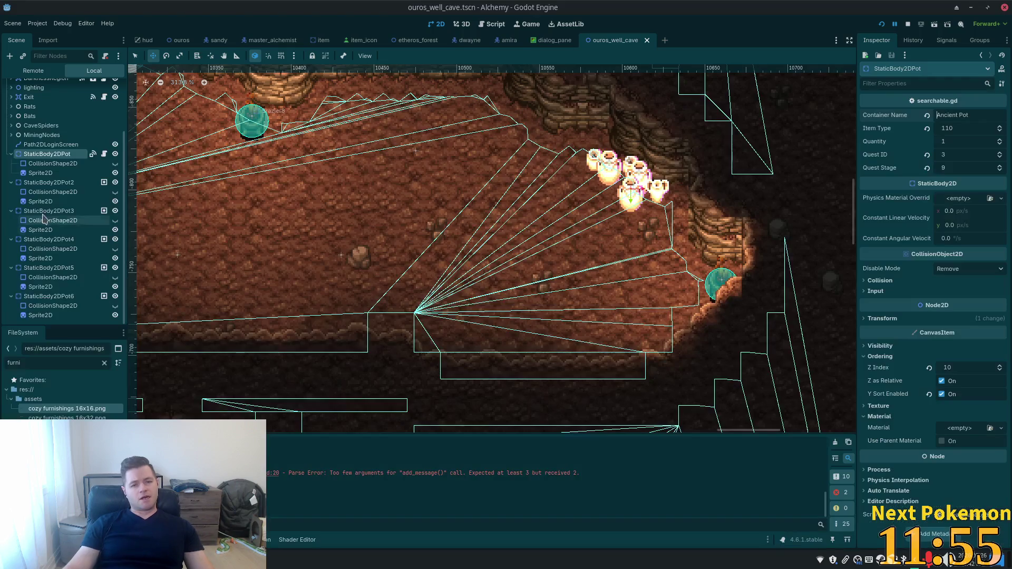
Step: Attach the existing utility_scenes/searchable.gd script to StaticBody2DPot2
left_click(63, 182)
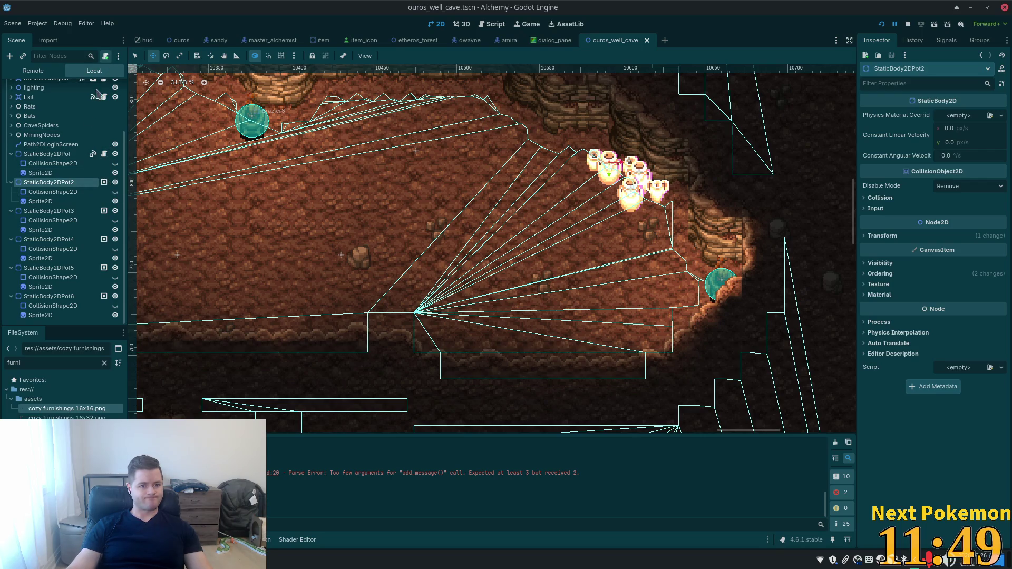
mouse_move(104, 184)
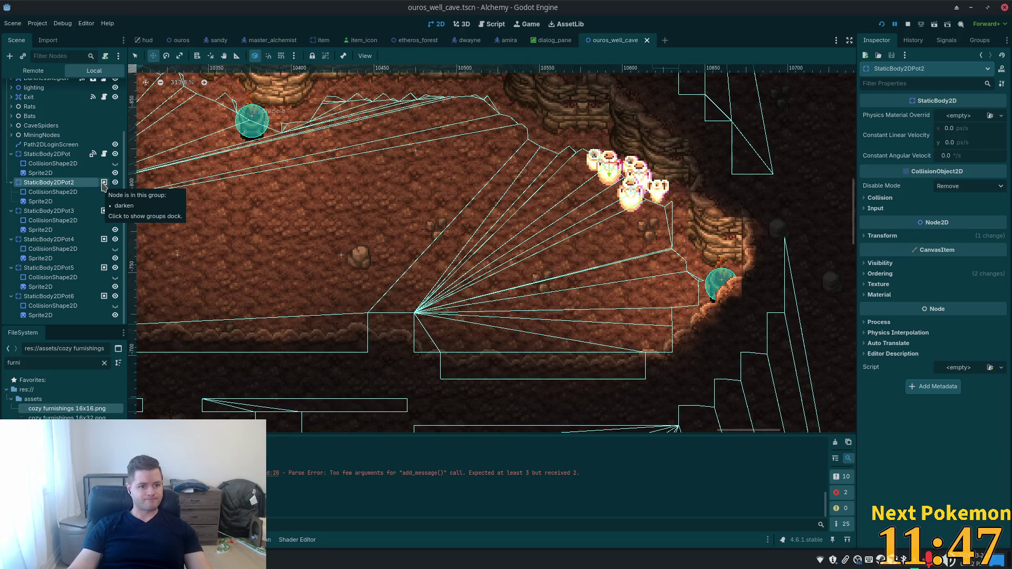
left_click(106, 56)
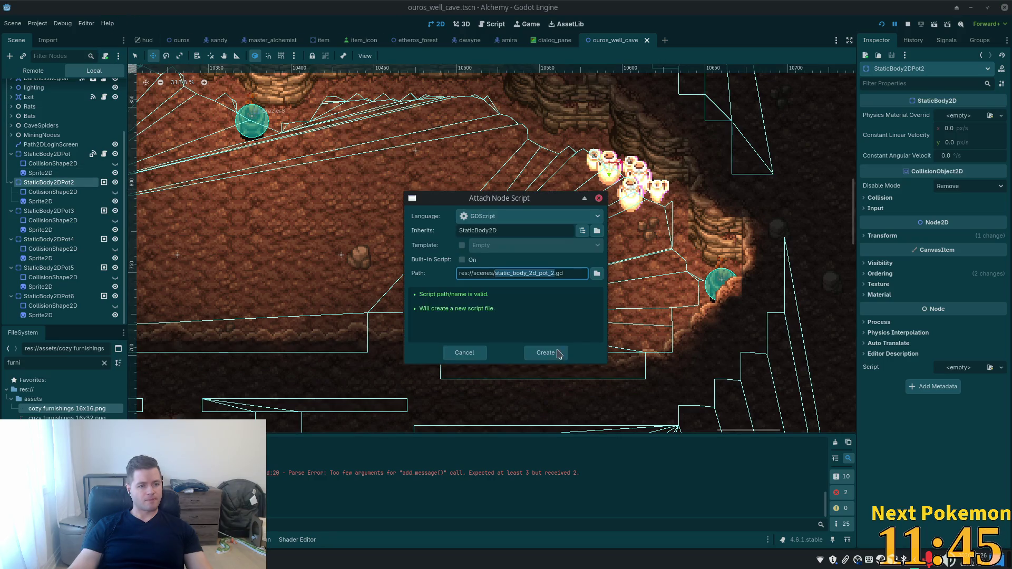
left_click(597, 274)
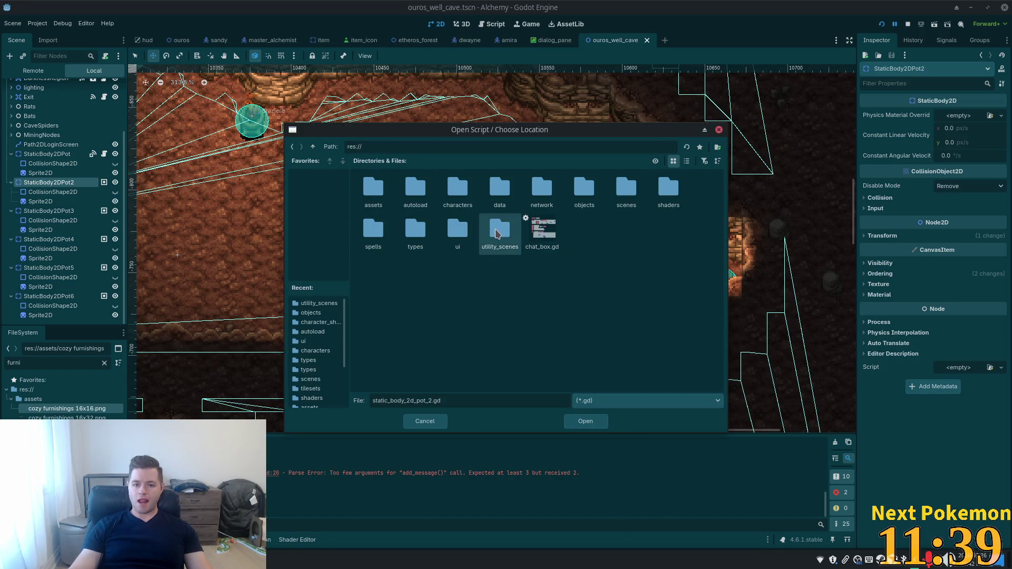
double_click(498, 231)
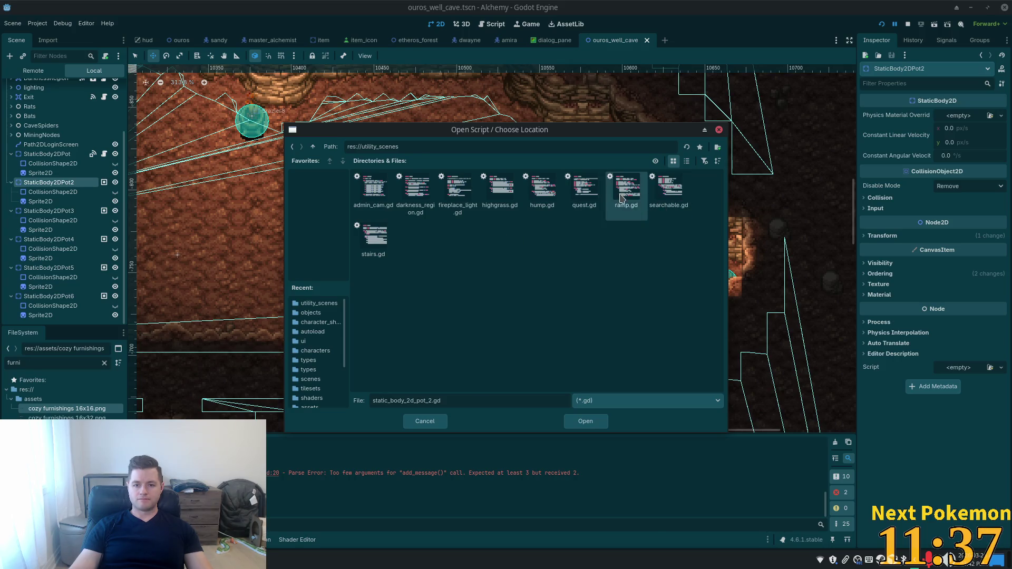
double_click(668, 190)
left_click(545, 352)
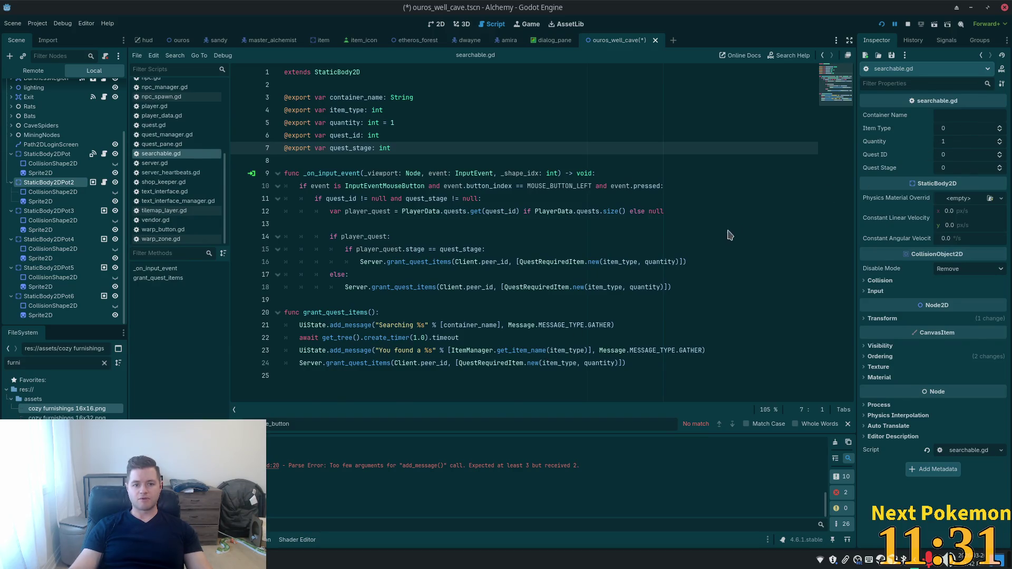
key("alt+Tab")
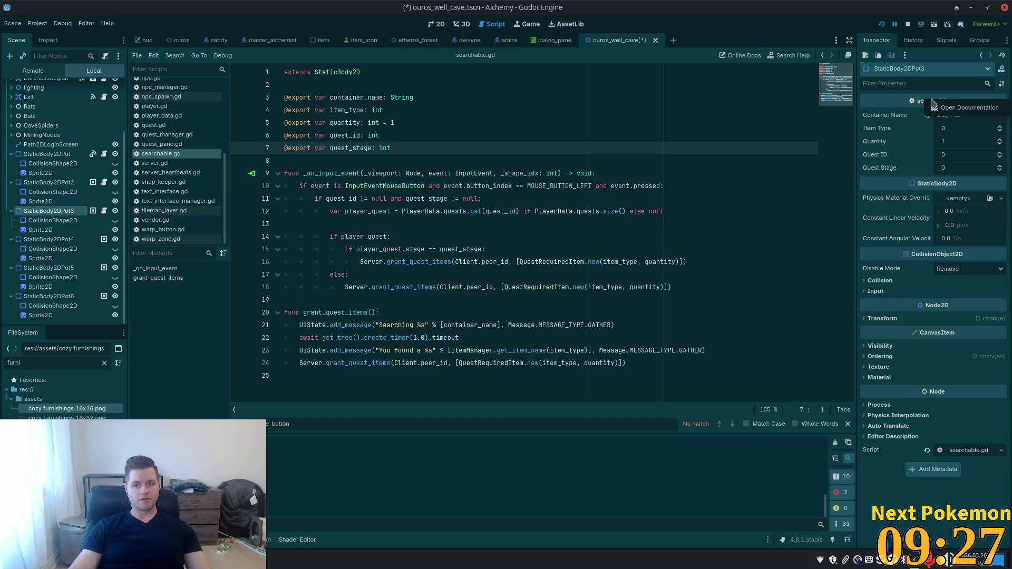
Step: Close the documentation popup and move from StaticBody2DPot3 to attaching a script on StaticBody2DPot4
left_click(879, 101)
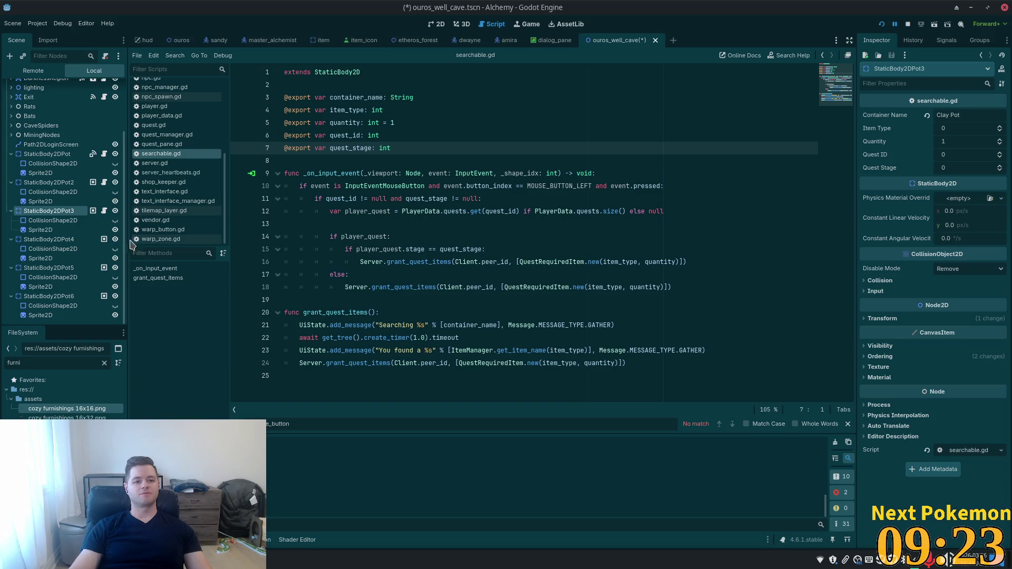
right_click(47, 214)
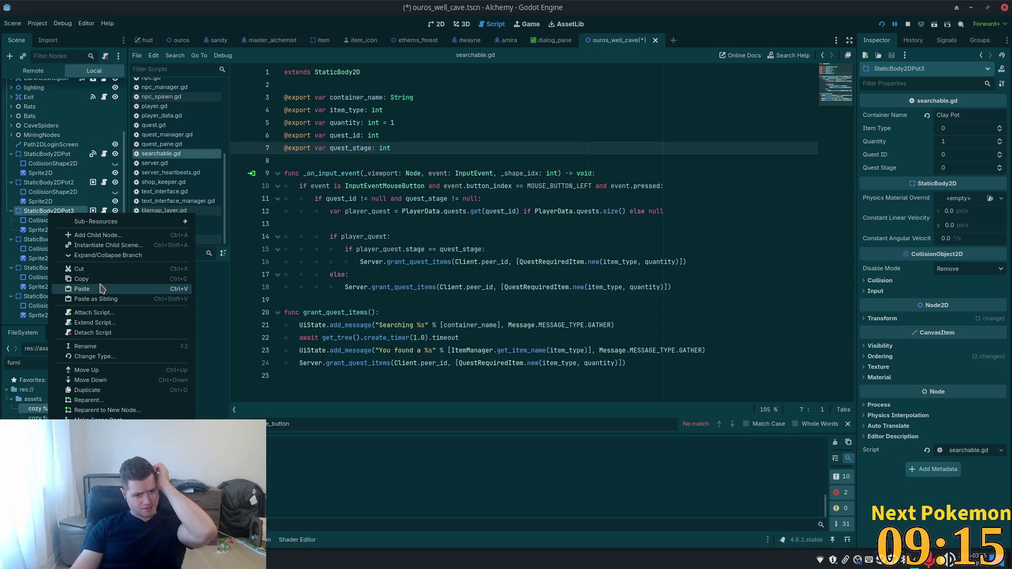
left_click(34, 239)
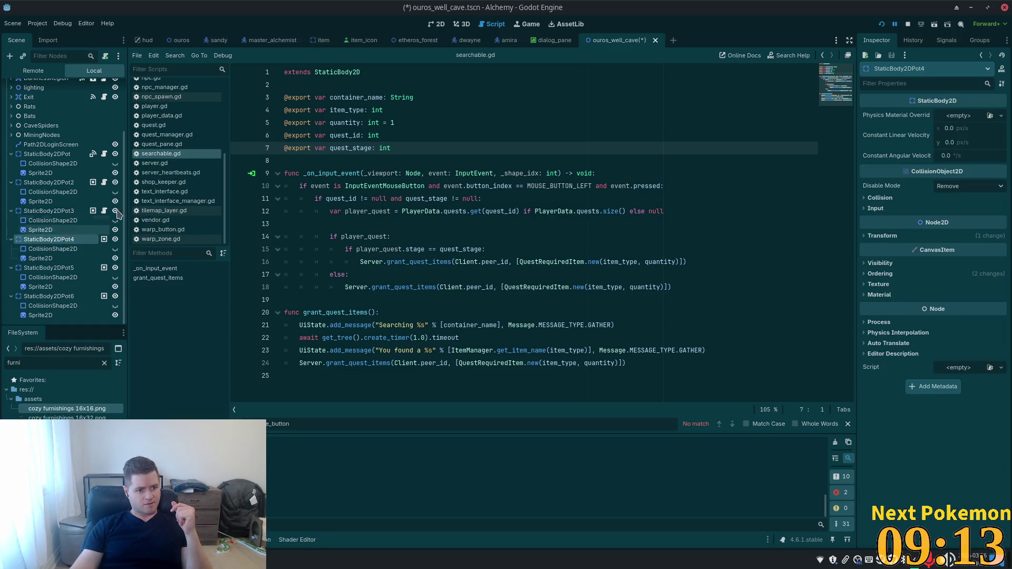
left_click(105, 56)
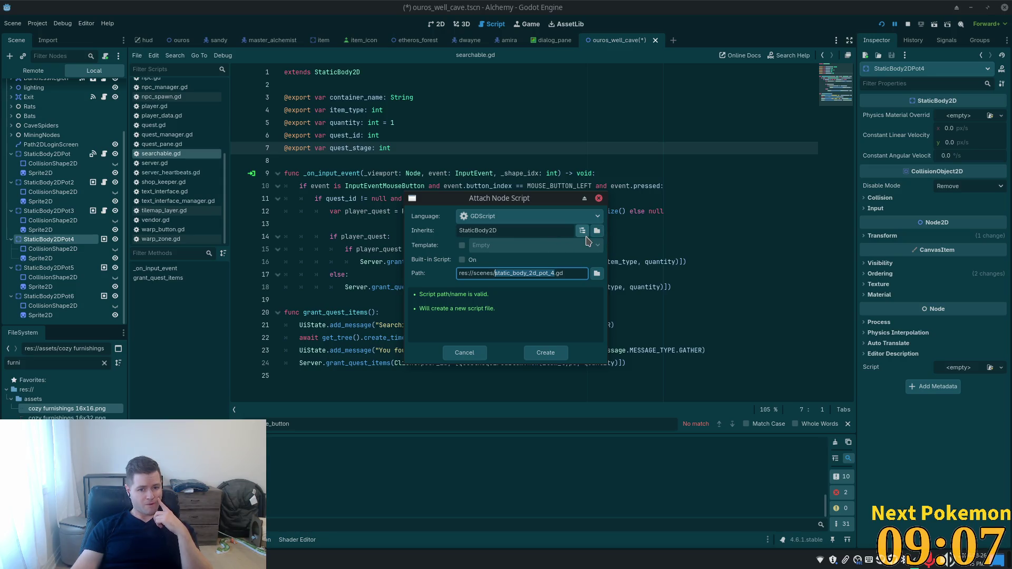
Step: Load searchable.gd onto StaticBody2DPot4, set its Container Name to 'Clay Pot', and save
left_click(596, 273)
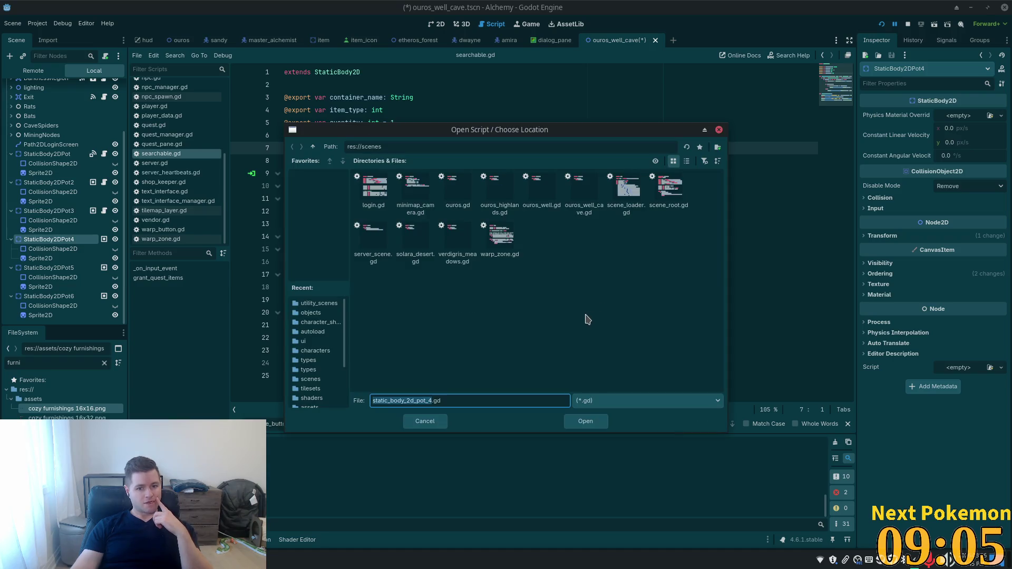
left_click(320, 304)
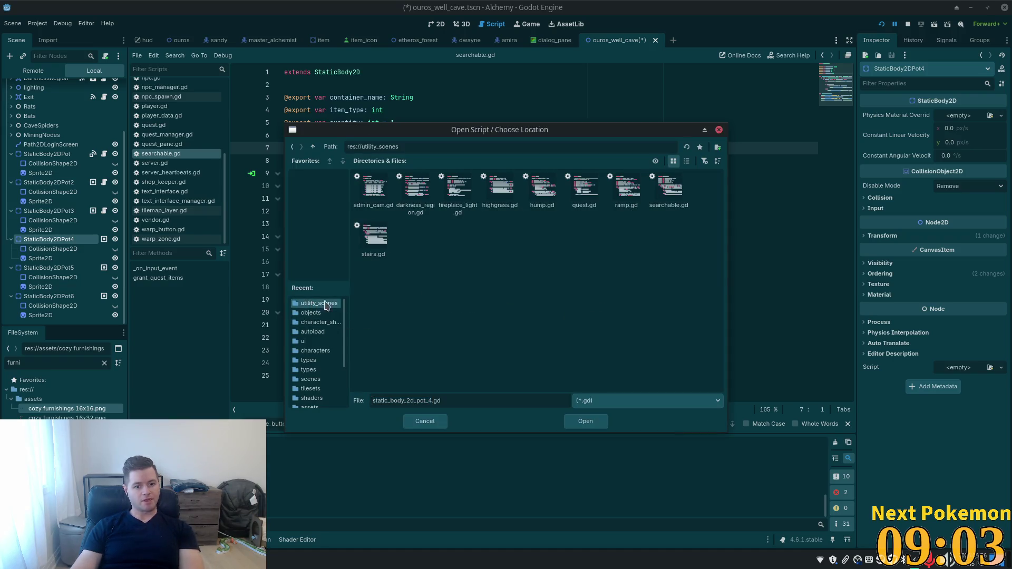
double_click(668, 187)
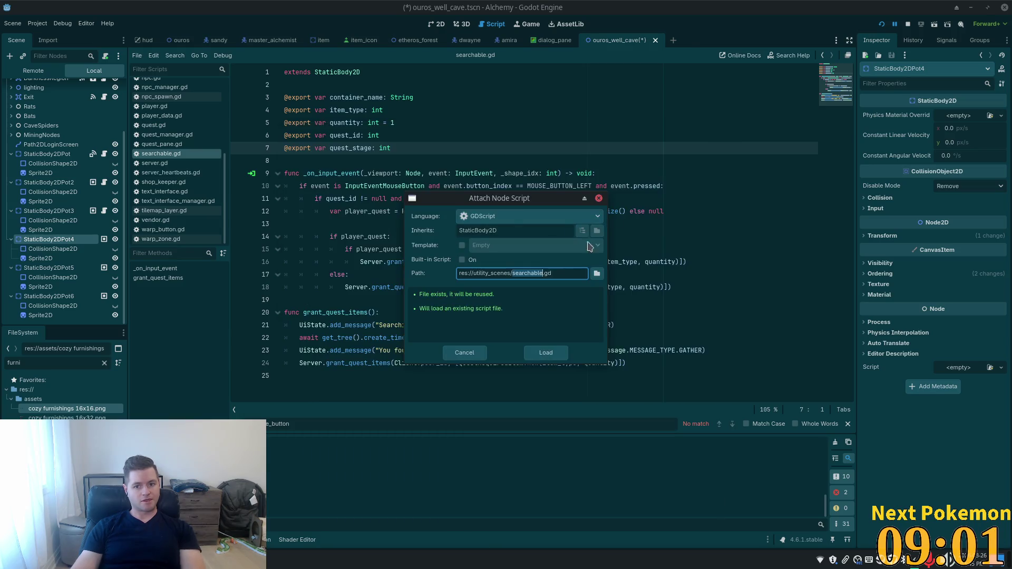
left_click(552, 353)
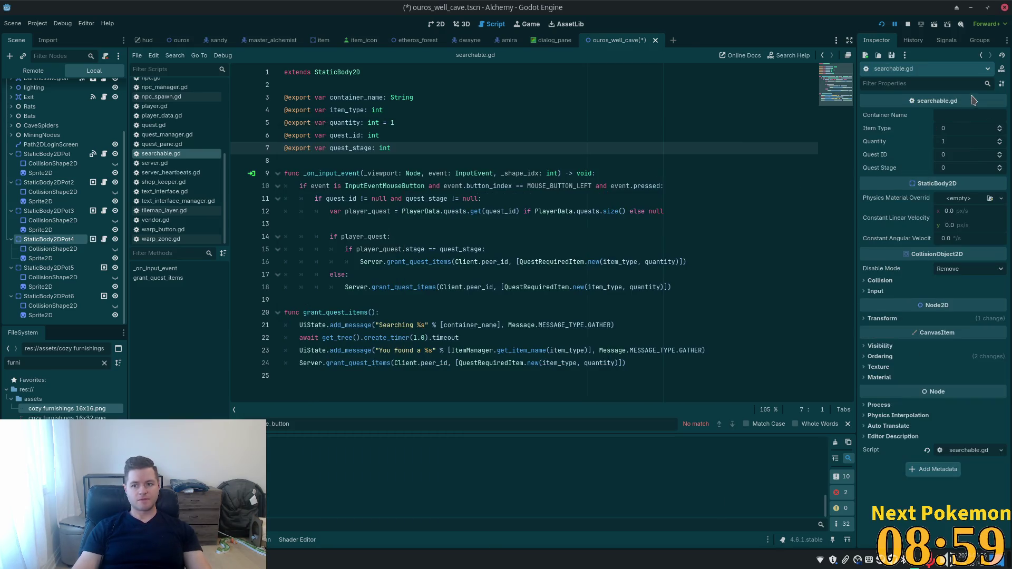
left_click(946, 110)
type("Clay Pot")
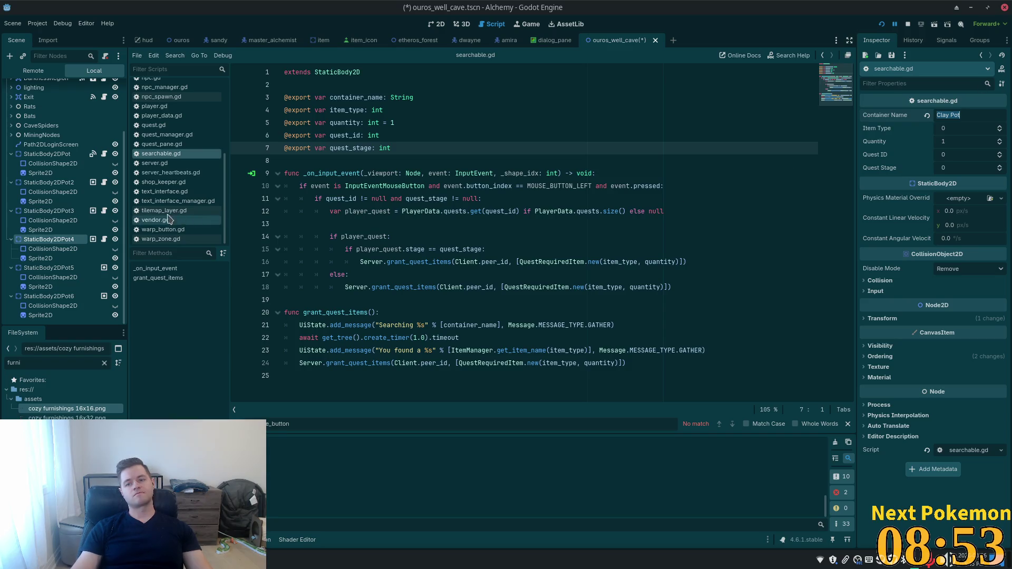
key("ctrl+s")
key("Tab")
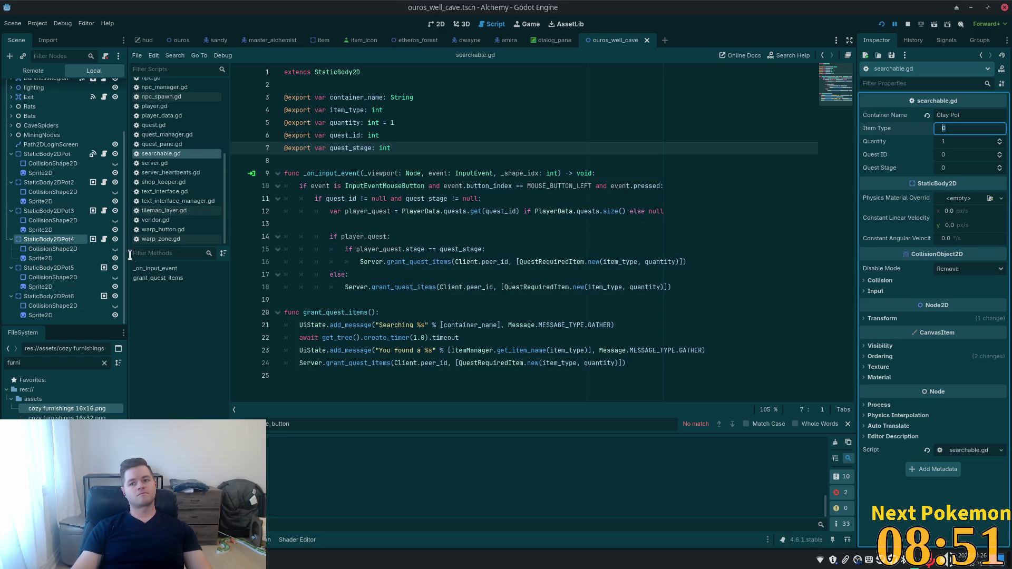
Step: Attach utility_scenes/searchable.gd to StaticBody2DPot5
left_click(95, 258)
left_click(100, 268)
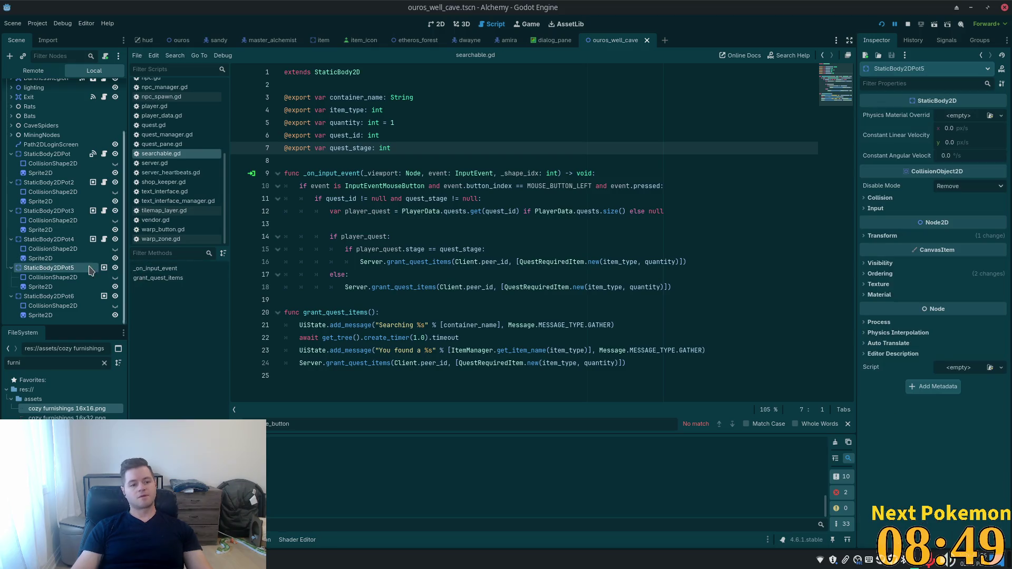
left_click(106, 58)
left_click(598, 274)
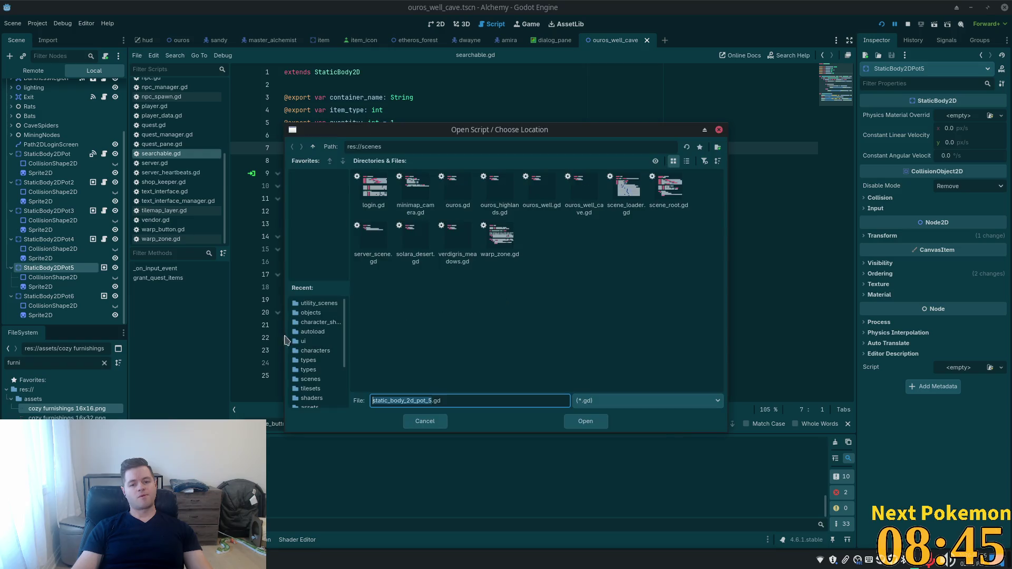
left_click(319, 303)
left_click(670, 195)
double_click(671, 195)
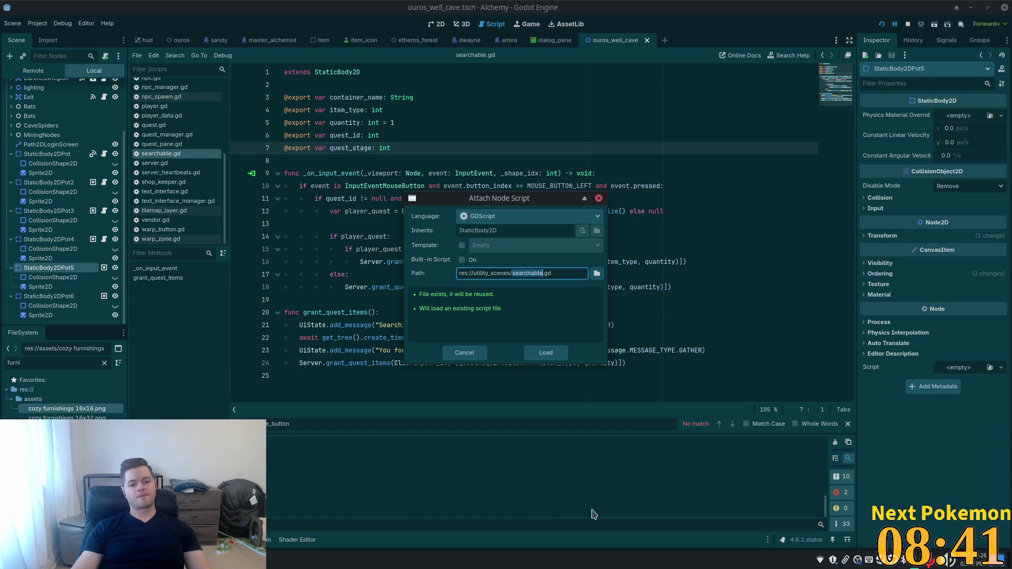
left_click(569, 347)
Step: Set StaticBody2DPot5's Container Name to 'Clay Pot' and save the cave scene
left_click(969, 115)
type("Clay Pot")
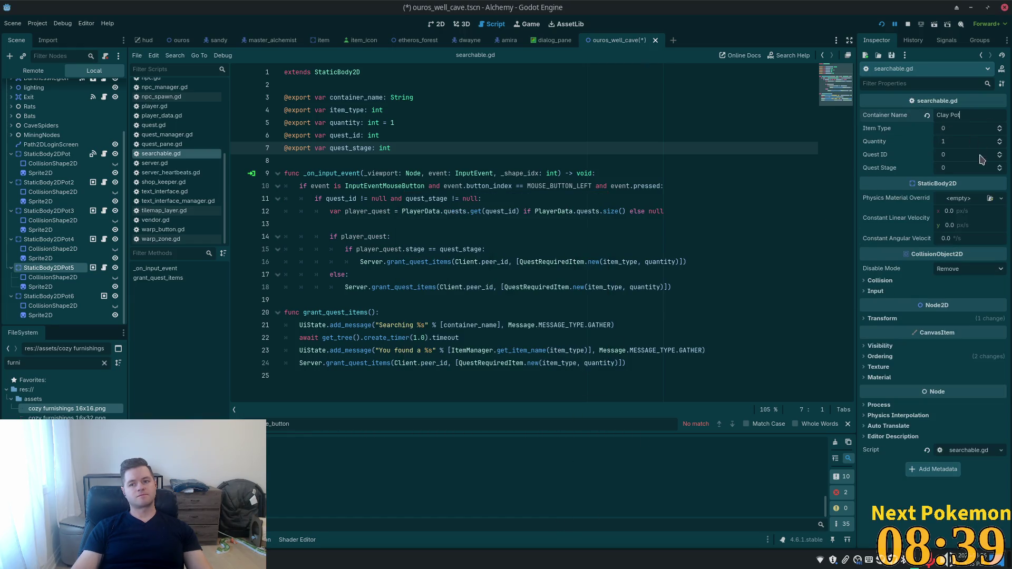
key("Tab")
key("ctrl+s")
left_click(52, 296)
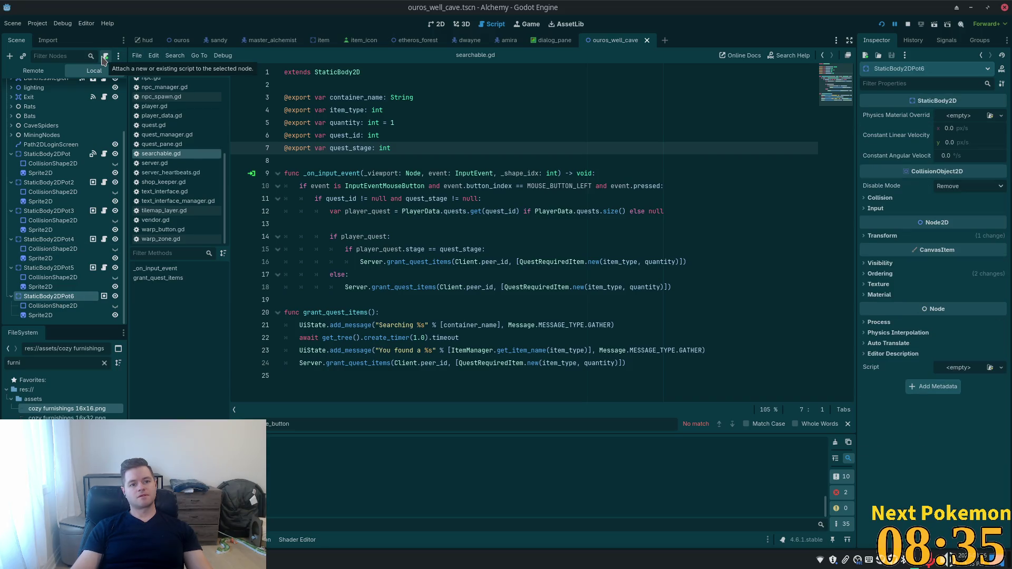
Step: Attach utility_scenes/searchable.gd to StaticBody2DPot6 via its right-click Attach Script
right_click(47, 297)
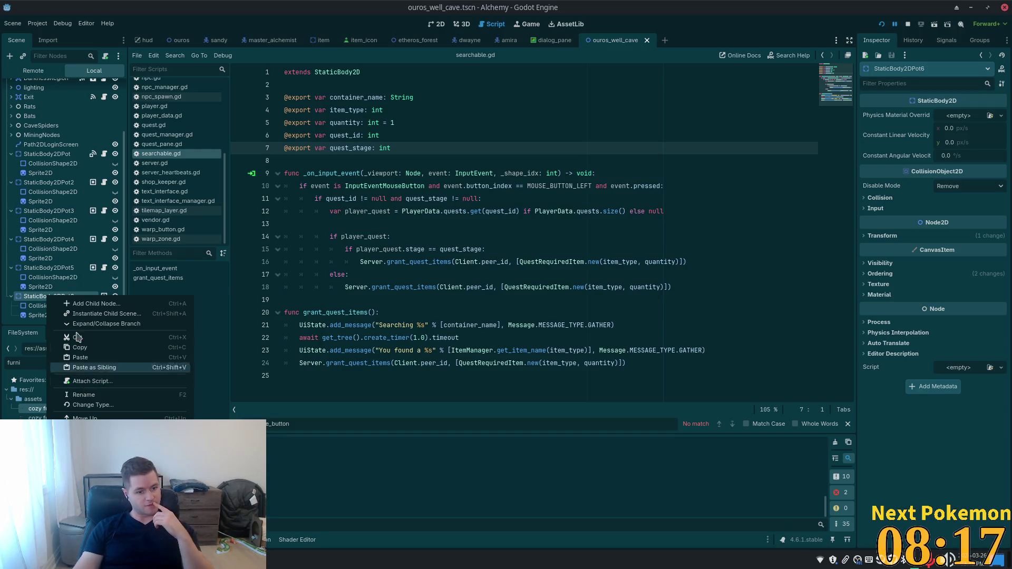
left_click(310, 31)
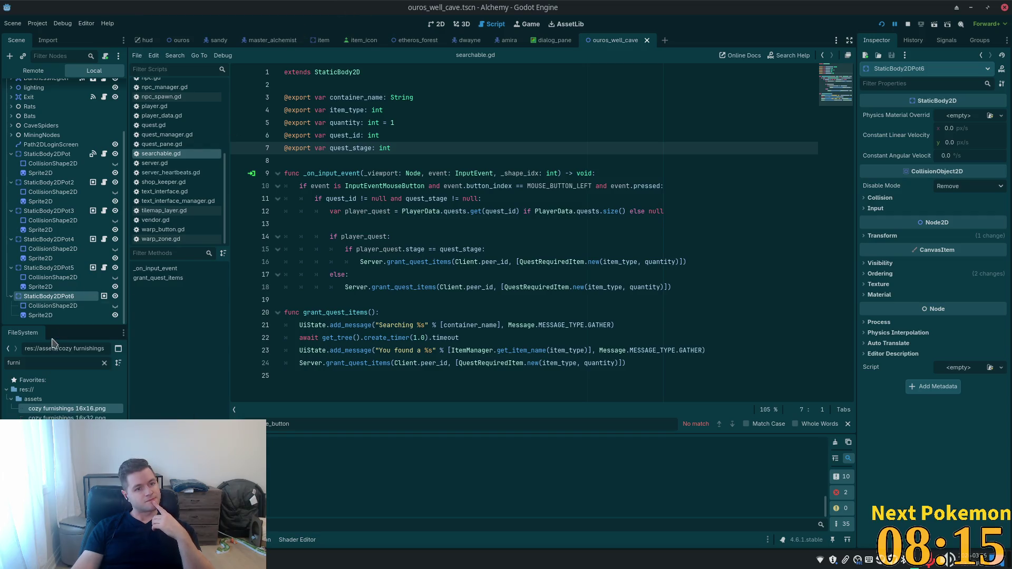
right_click(53, 299)
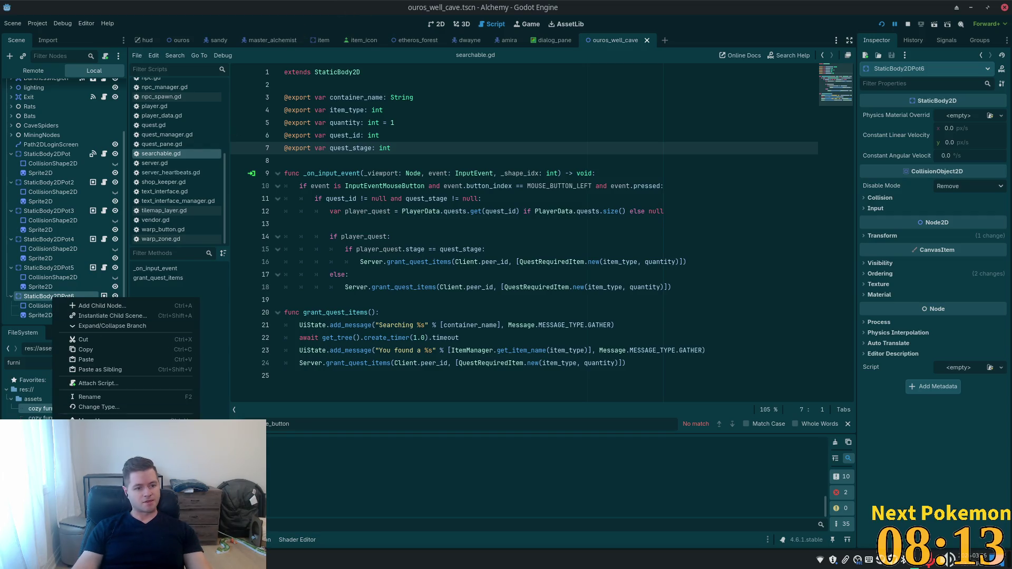
left_click(96, 383)
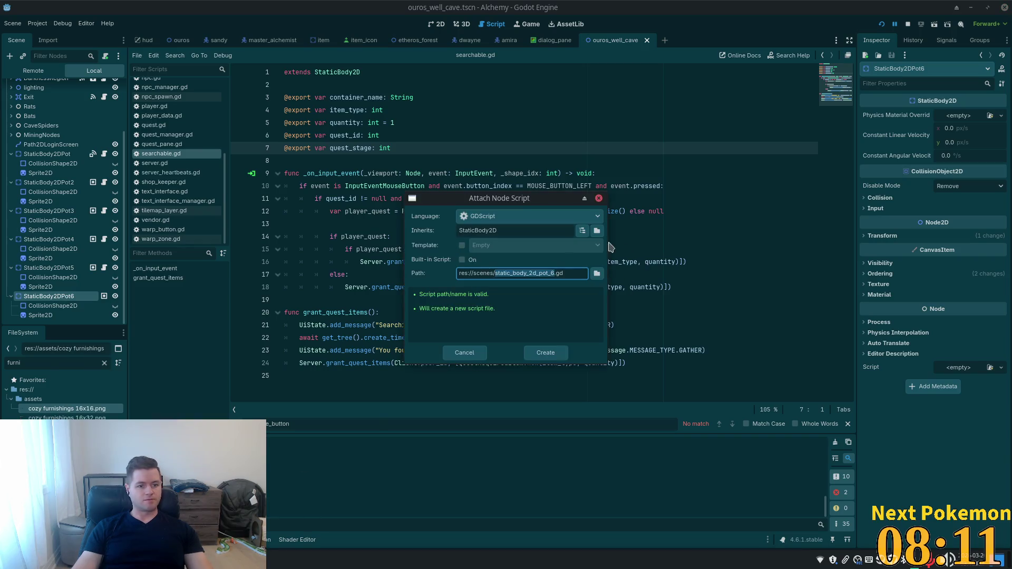
left_click(596, 273)
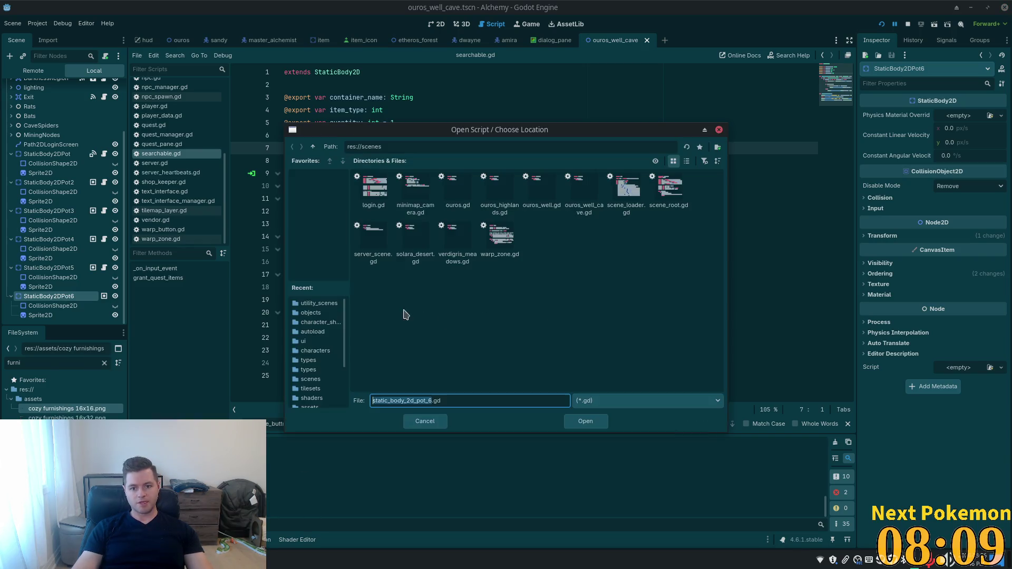
left_click(323, 304)
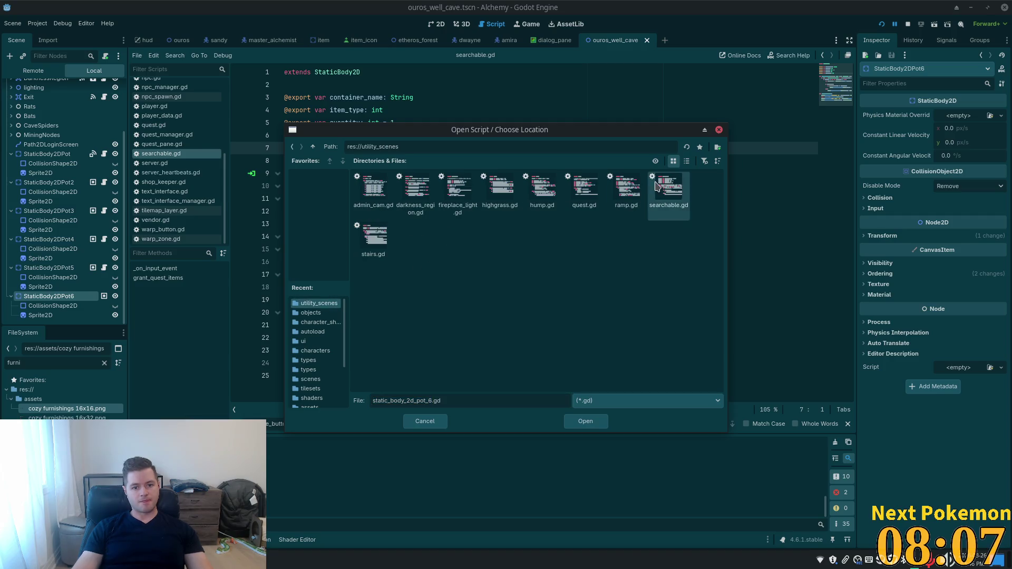
double_click(669, 189)
left_click(544, 352)
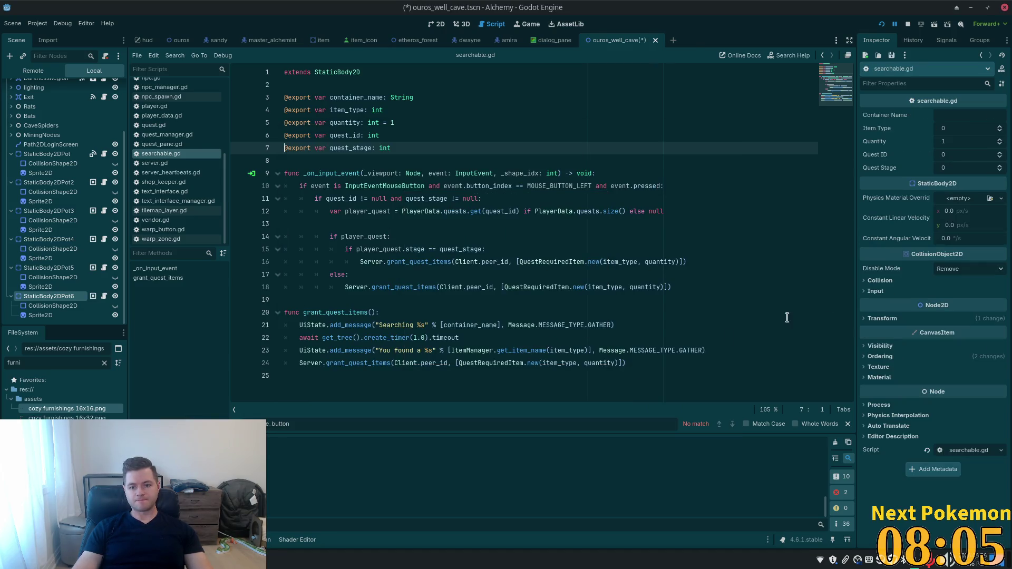
Step: Set StaticBody2DPot6's Container Name to 'Clay Pot' and save the scene
left_click(952, 118)
type("Clay Pot")
key("Tab")
key("ctrl+s")
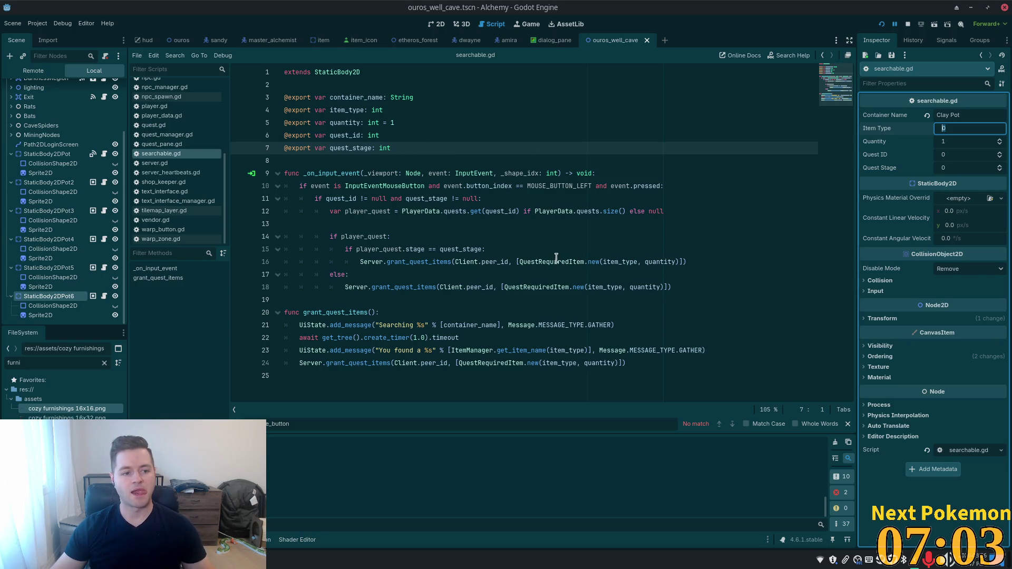
left_click(675, 212)
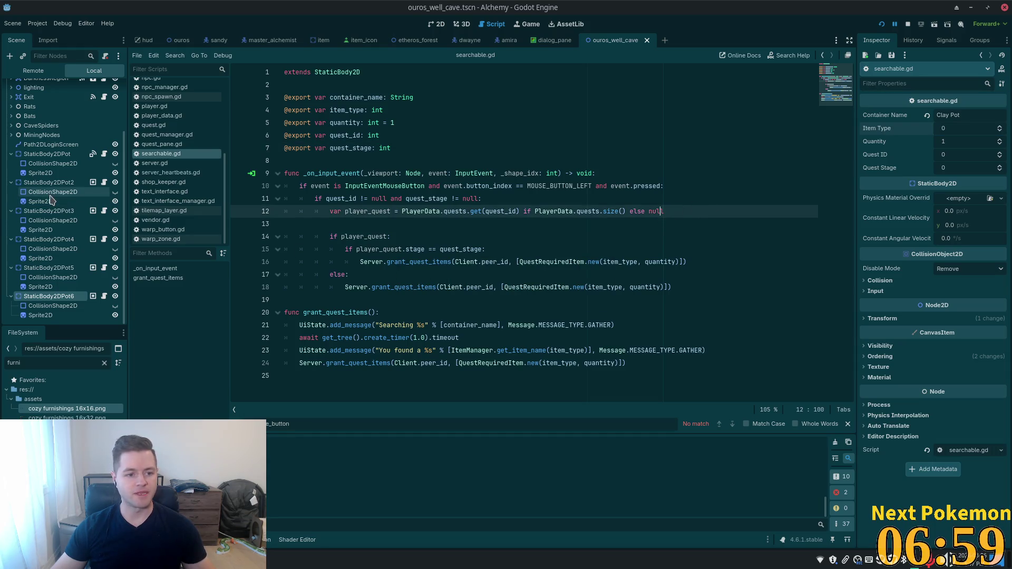
scroll(51, 201, "up", 3)
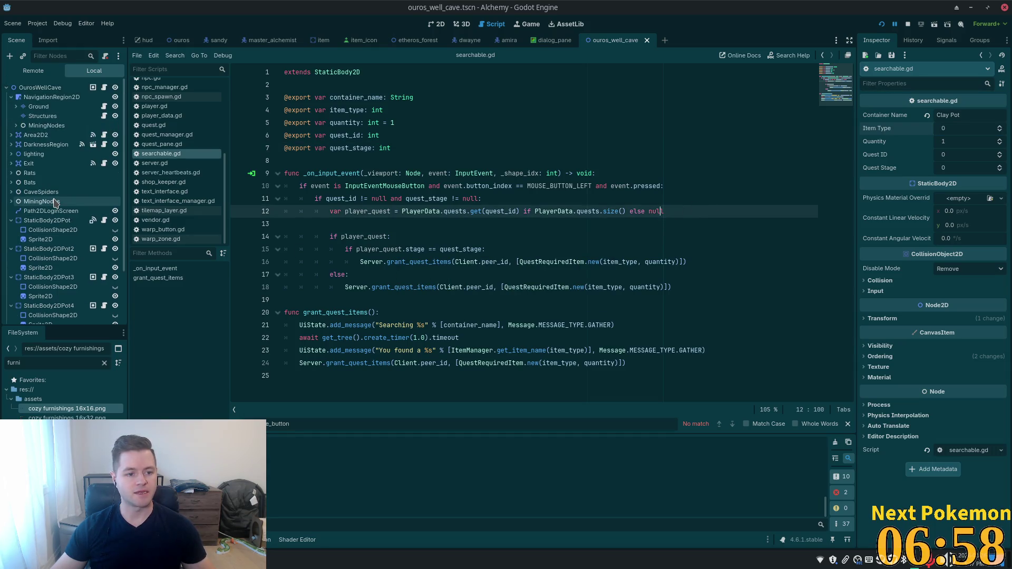
left_click(517, 266)
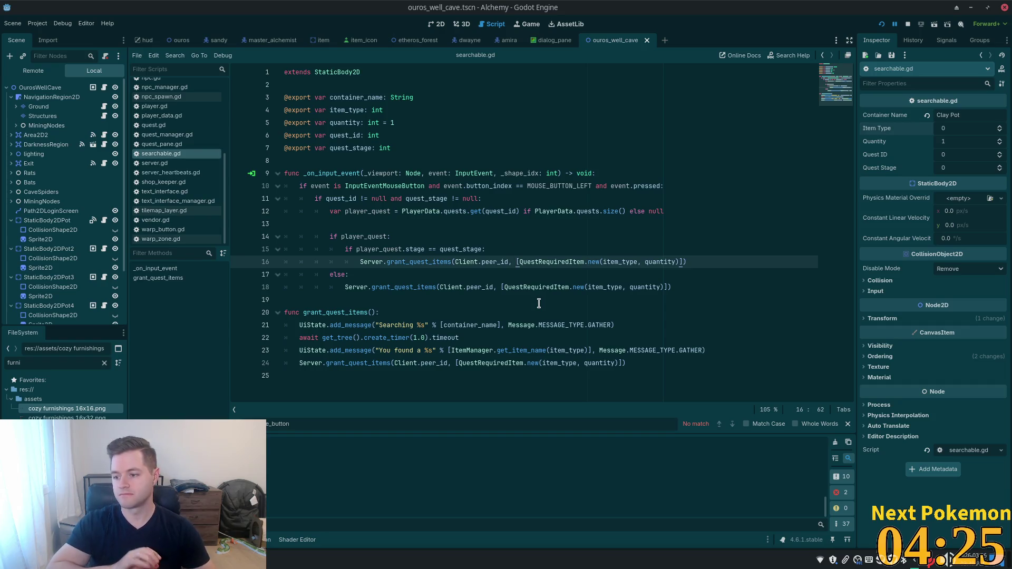
Step: Review the quest_id, player_quest, quest-stage and mouse-event checks in searchable.gd's _on_input_event
left_click(517, 250)
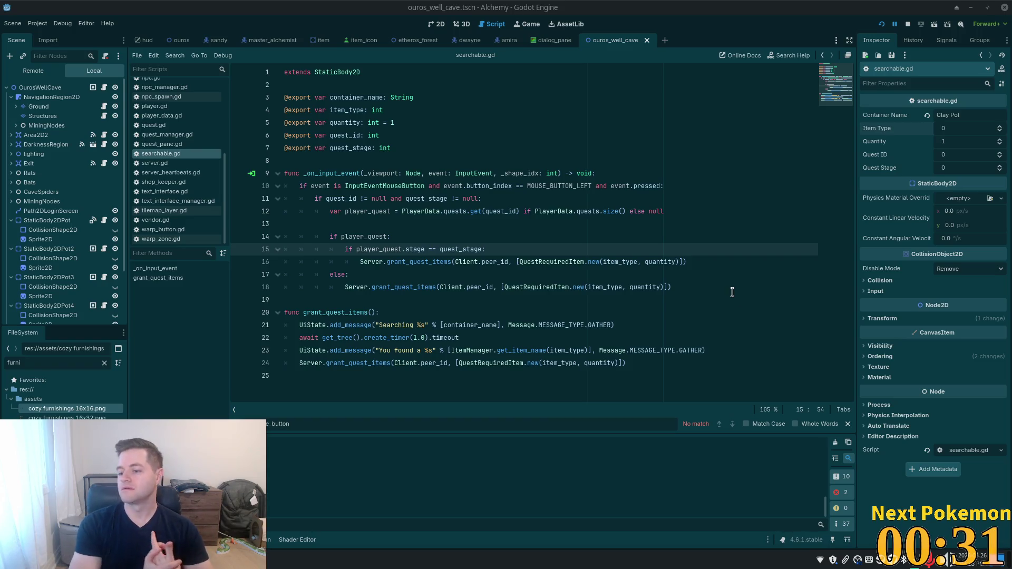
left_click(489, 198)
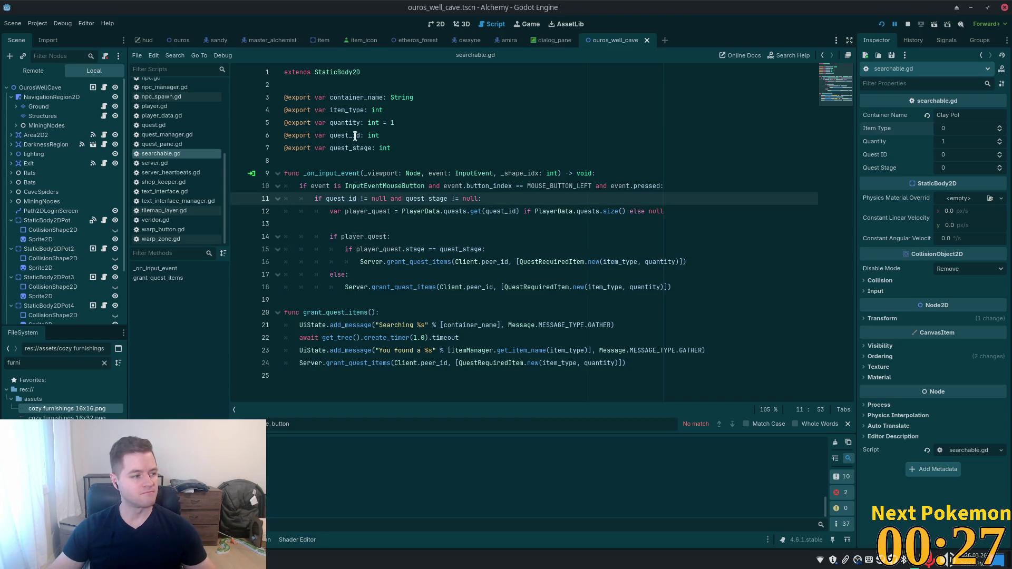
left_click(395, 287)
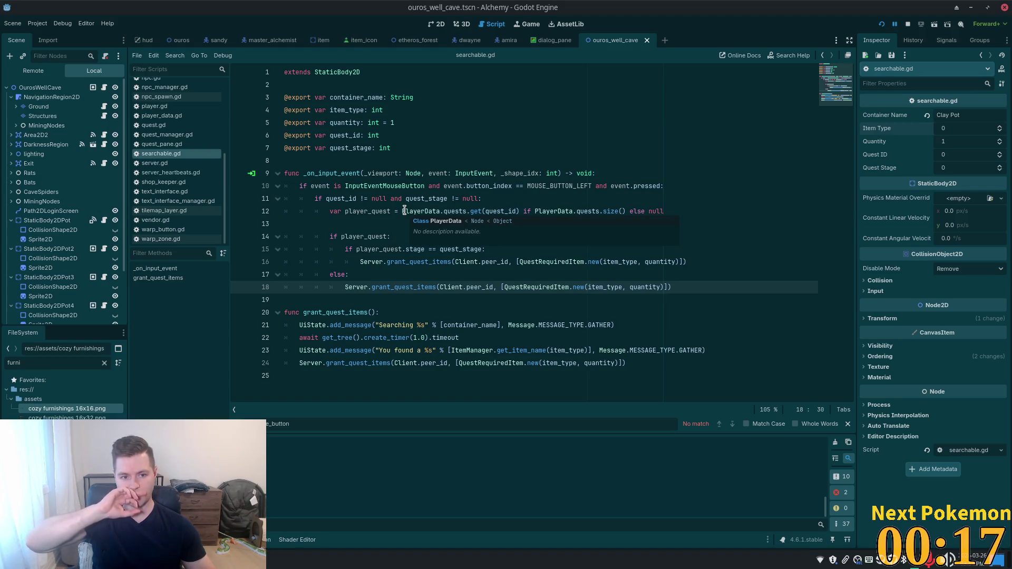
left_click(449, 161)
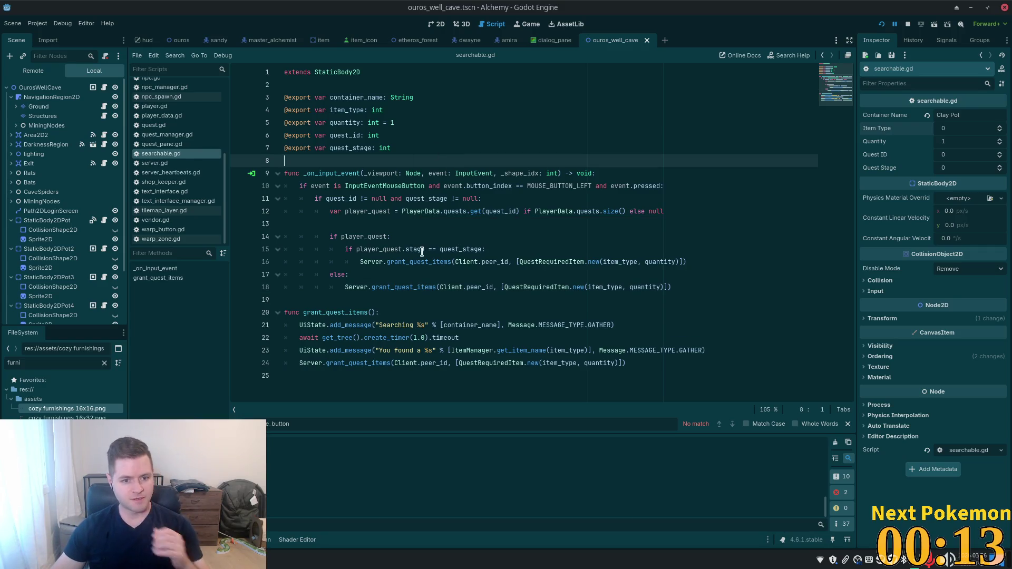
left_click(386, 211)
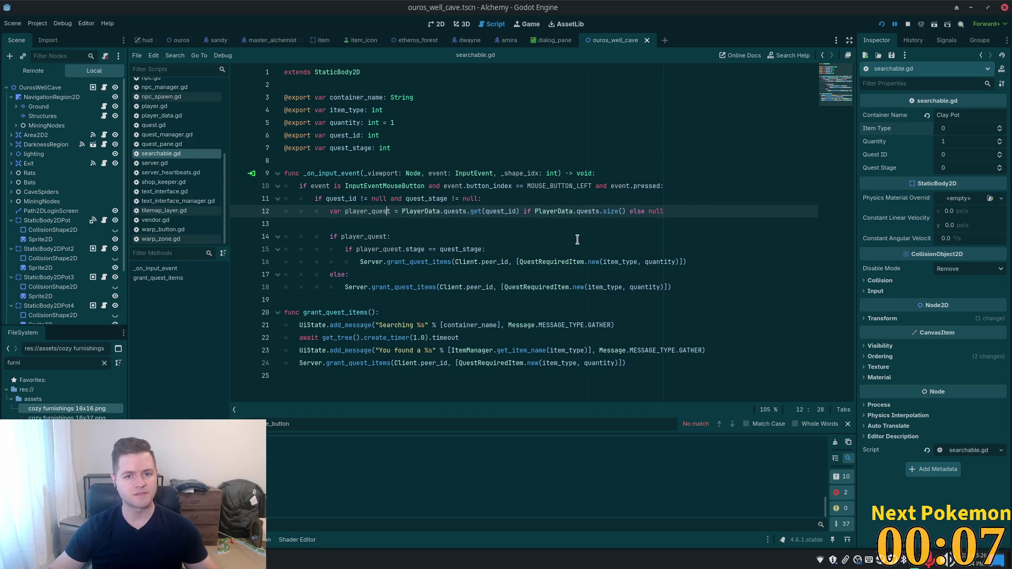
key("alt+Tab")
left_click(350, 150)
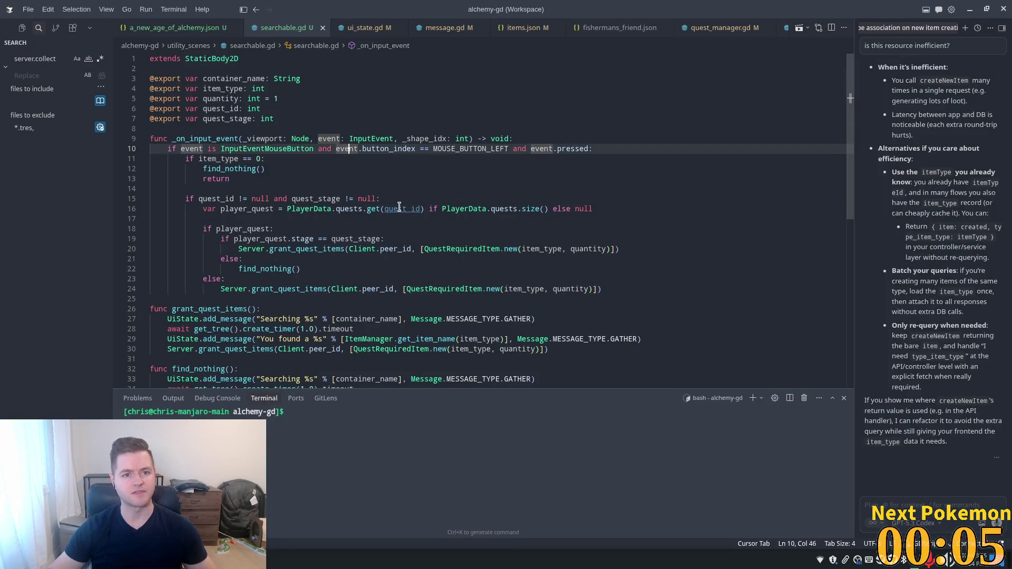
key("alt+Tab")
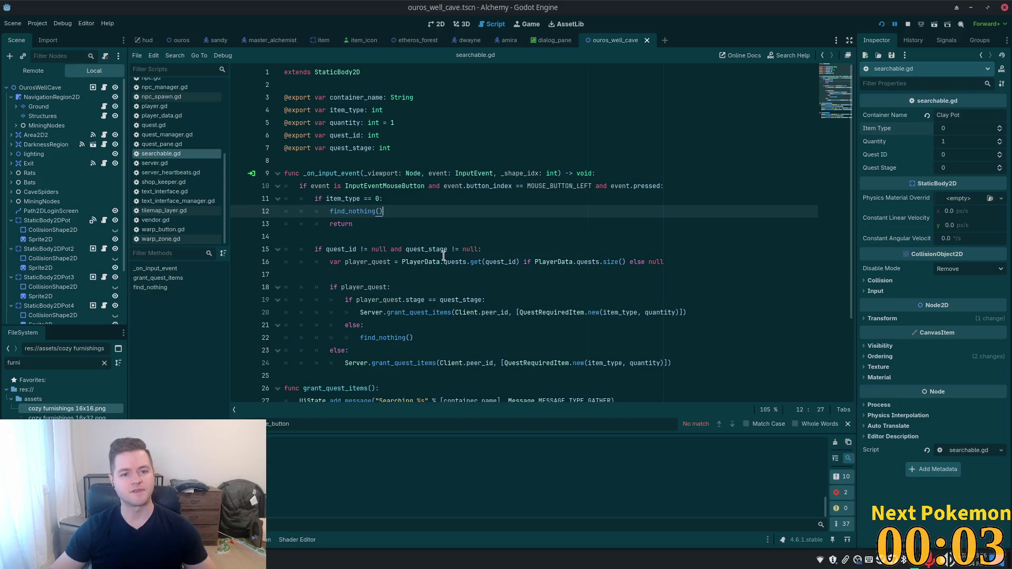
Step: Restart the Alchemy debug game so the updated searchable.gd code runs
left_click(330, 111)
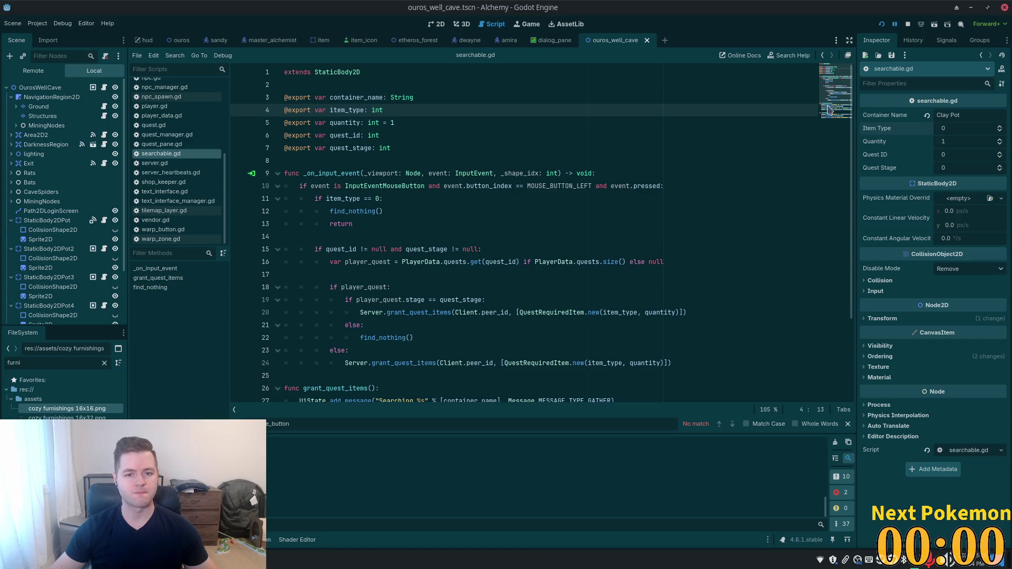
left_click(881, 23)
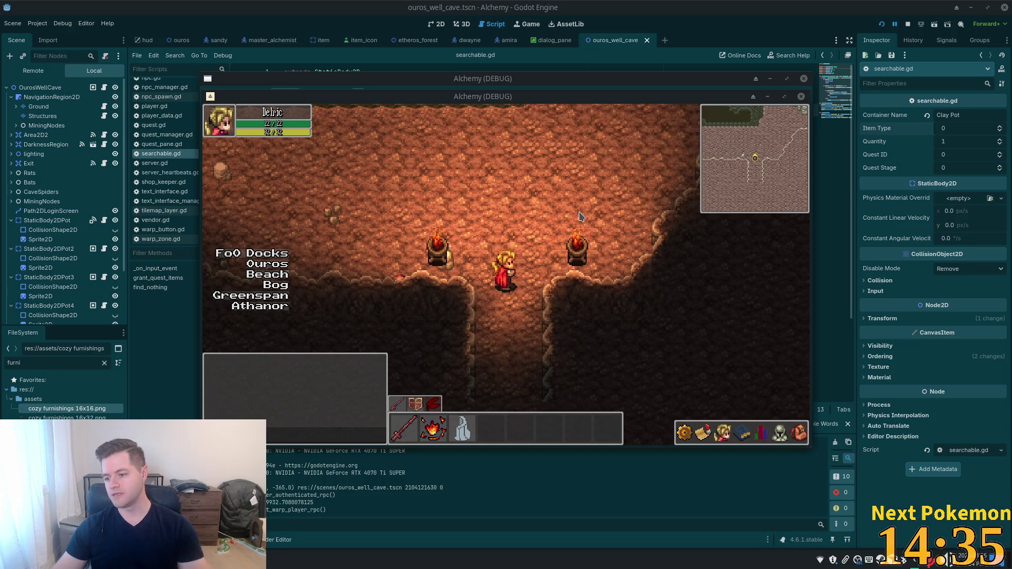
Step: Walk the character to the cave's clay pots, then inspect StaticBody2DPot's values (Item Type 110, Quest ID 3, Quest Stage 9)
key("w")
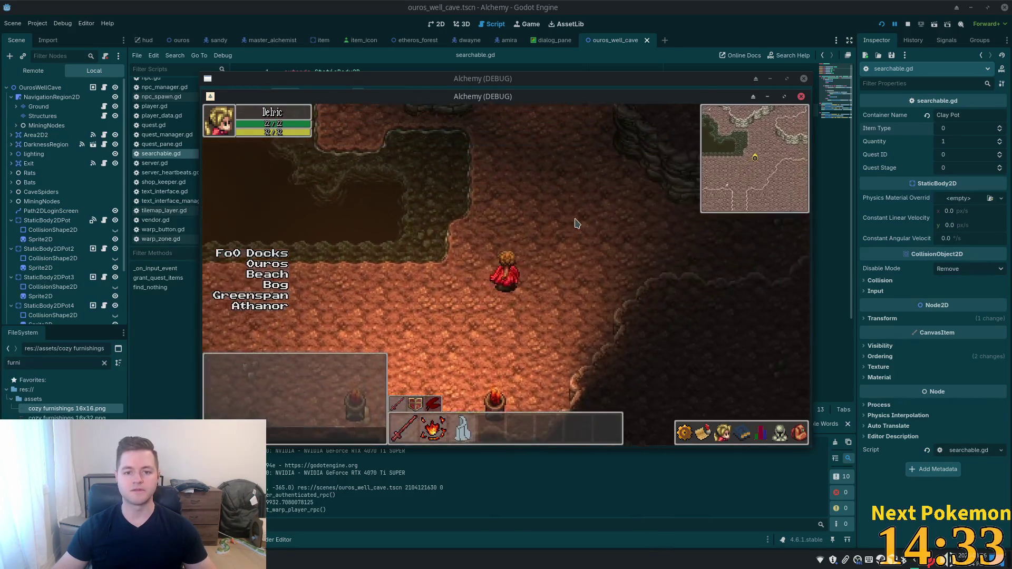
key("w")
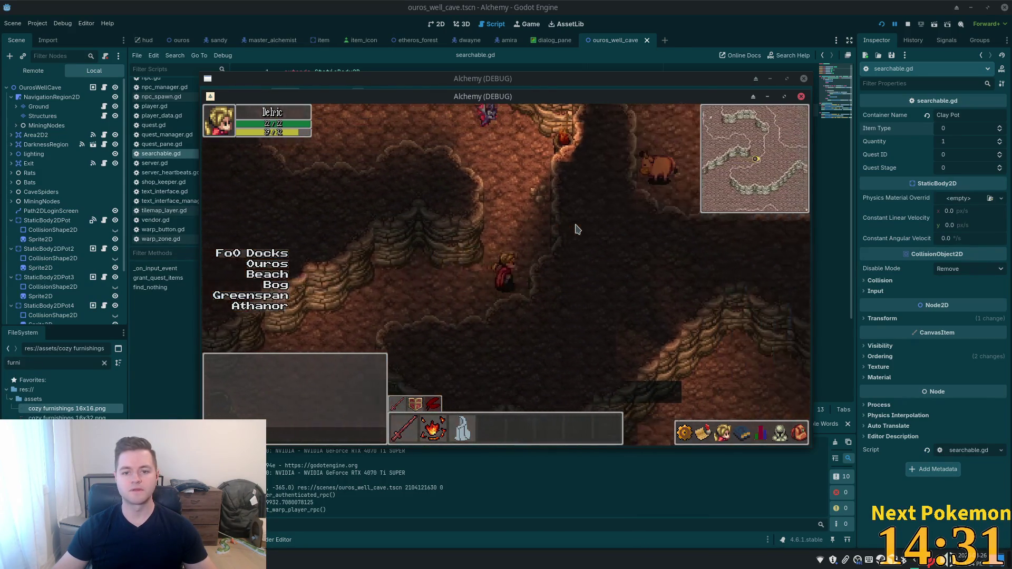
key("a")
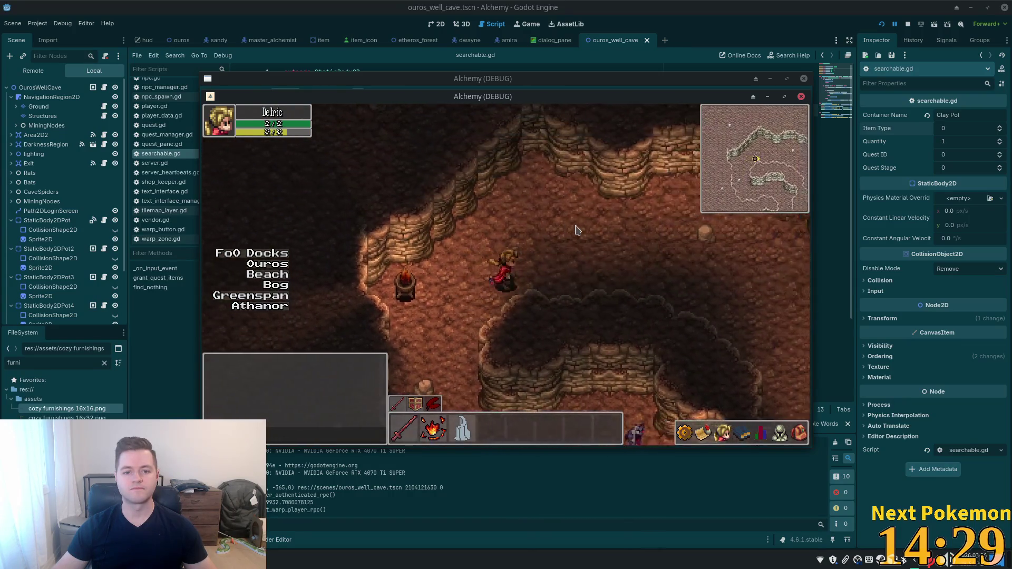
key("d")
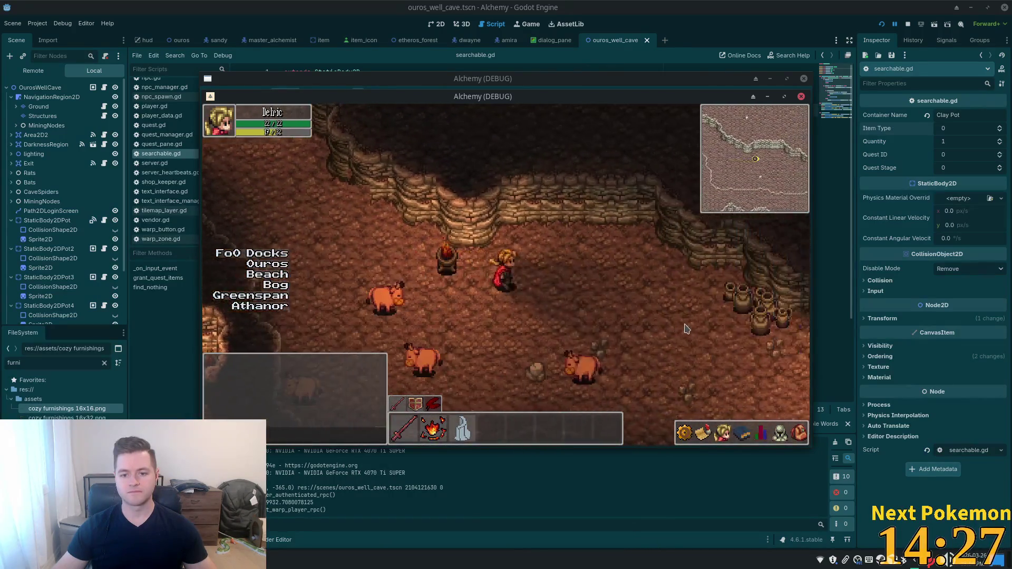
key("d")
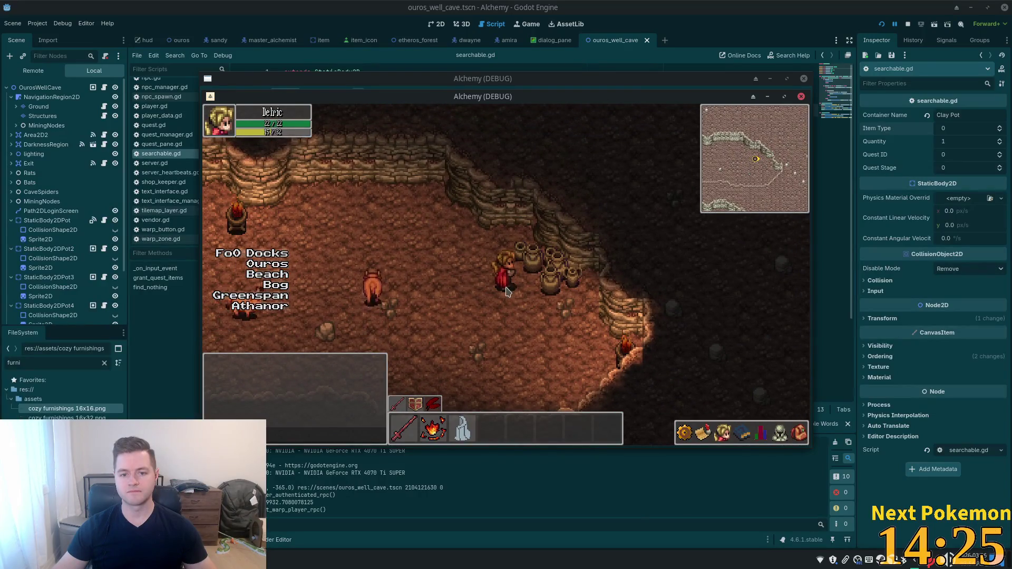
key("s")
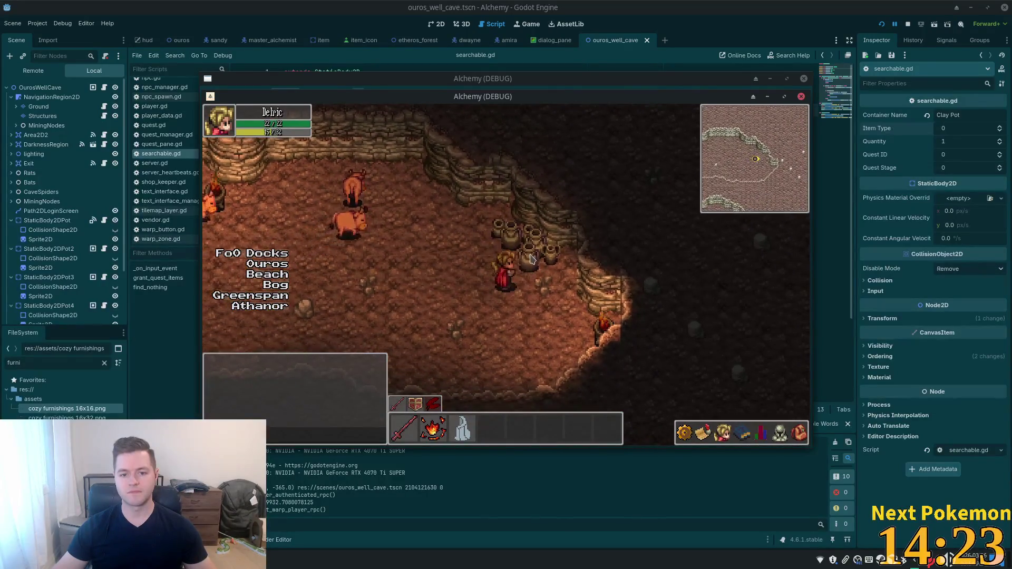
key("s")
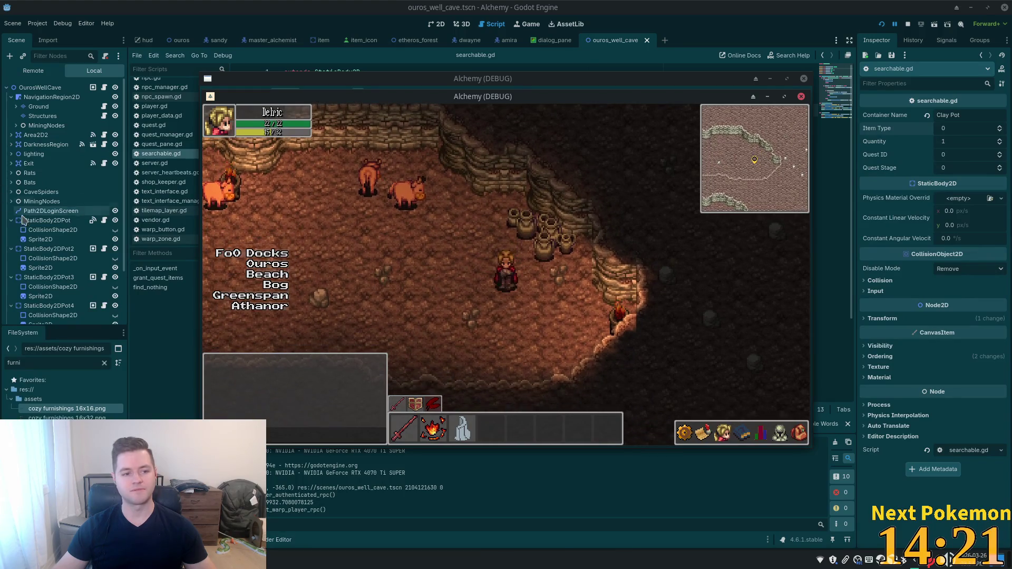
left_click(48, 221)
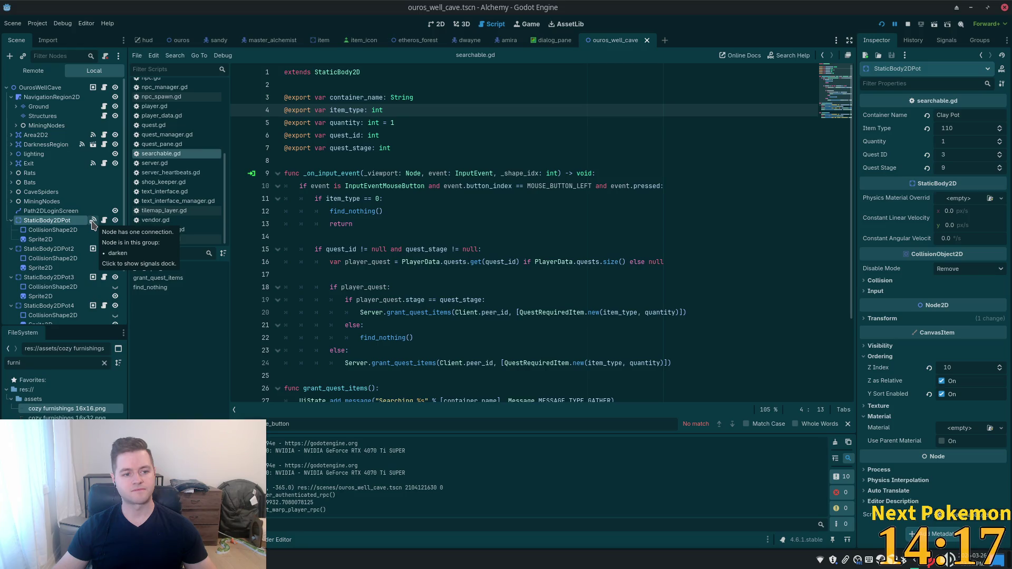
Step: Stop the game, collapse the six pot nodes, and select StaticBody2DPot through StaticBody2DPot6
left_click(907, 25)
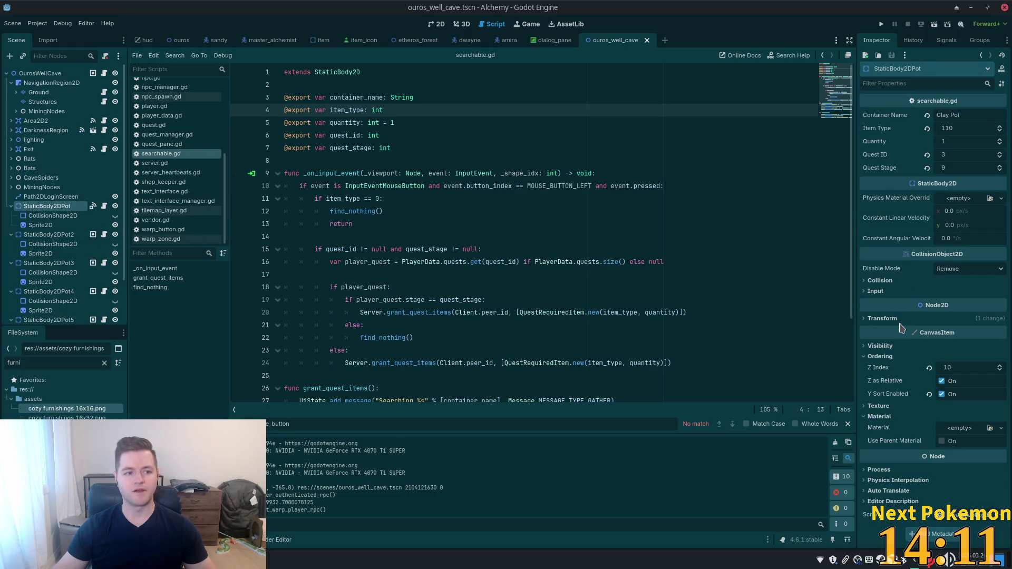
left_click(12, 206)
left_click(11, 216)
left_click(11, 225)
left_click(11, 234)
left_click(11, 244)
left_click(11, 254)
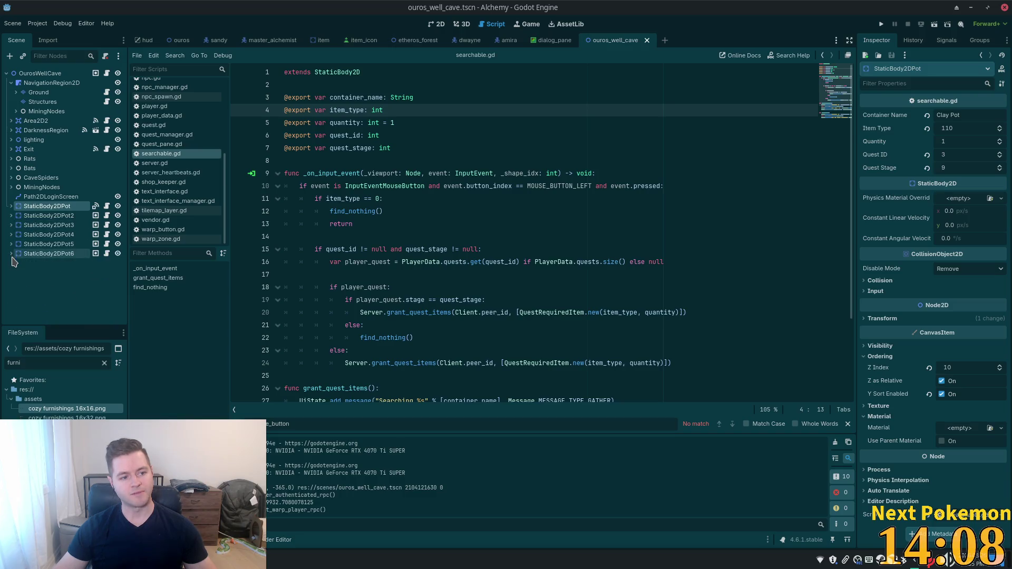
left_click(44, 254, "shift")
Step: Enable Input > Pickable on all six pots and run the game
left_click(874, 292)
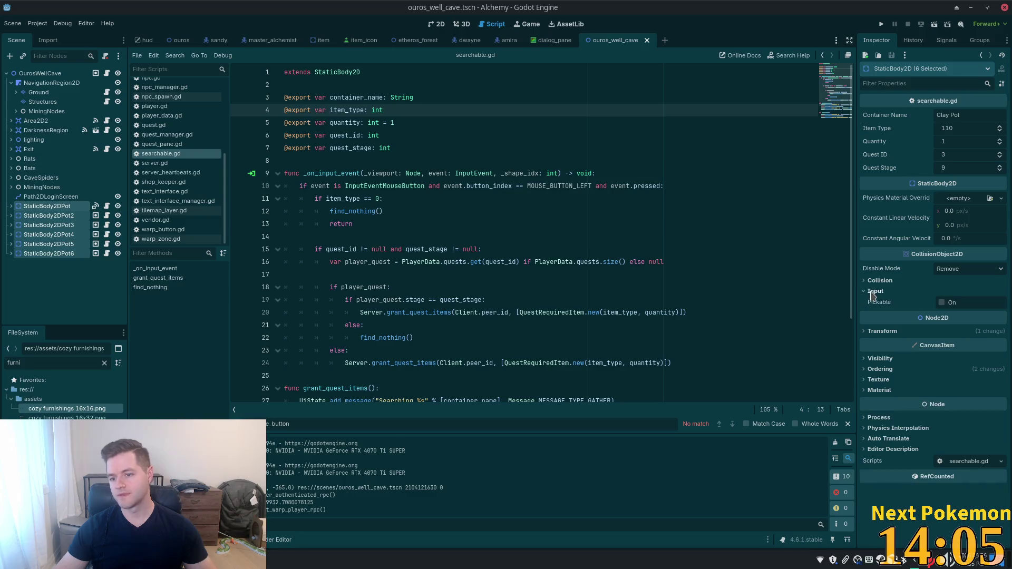
left_click(946, 306)
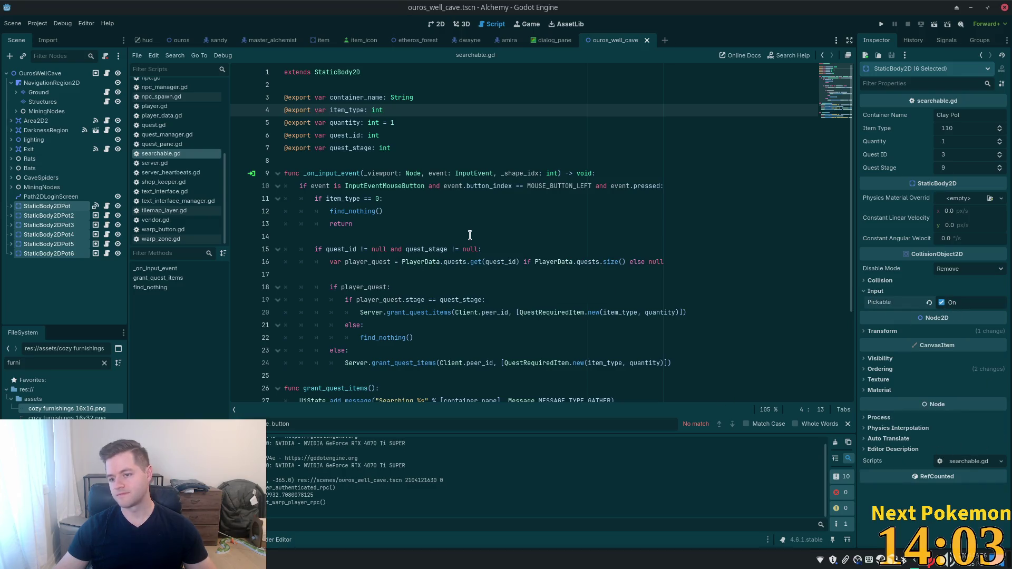
left_click(881, 24)
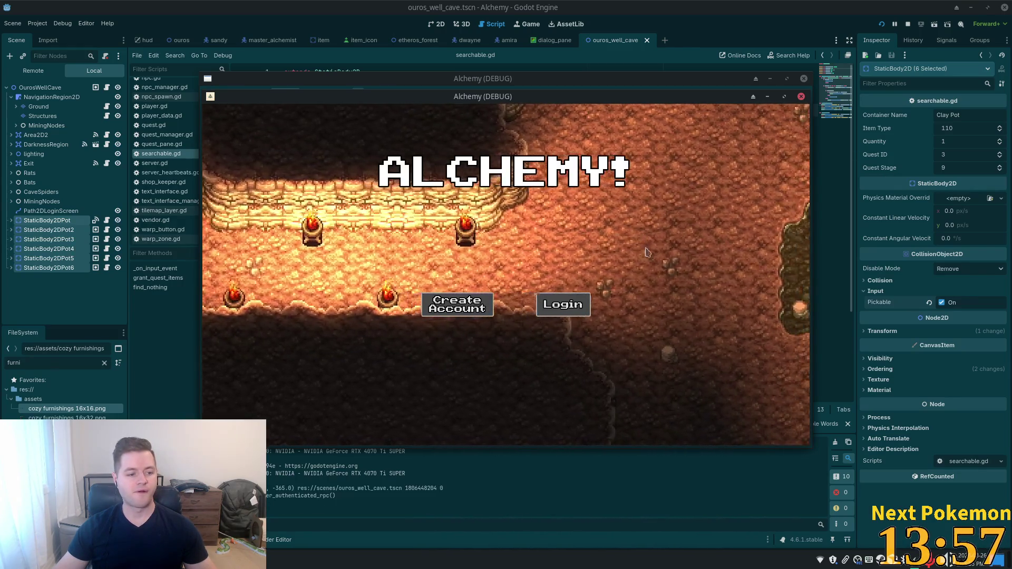
Step: Walk to the clay pots with the arrow keys and click a pot to search it
key("Up")
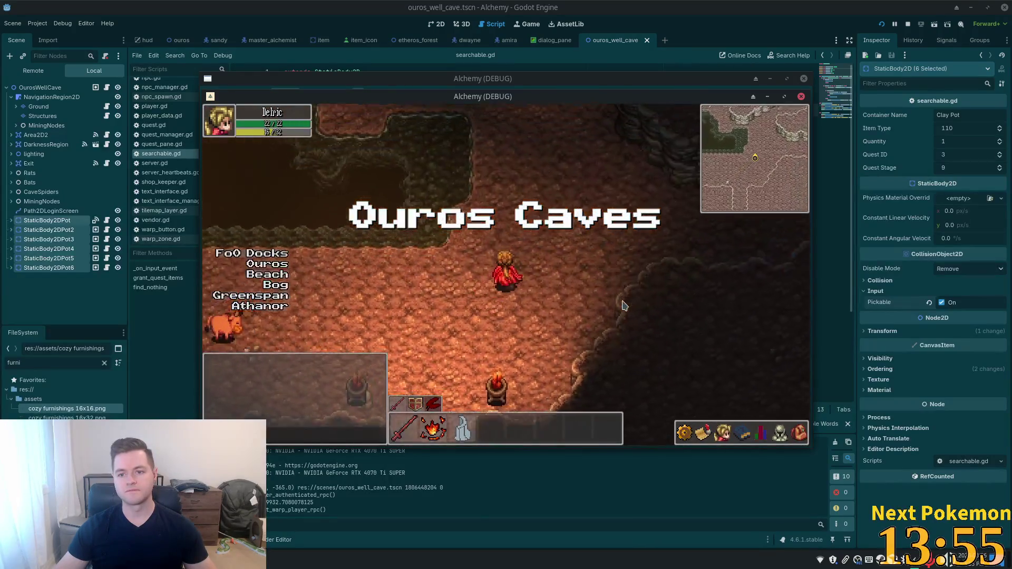
key("Up")
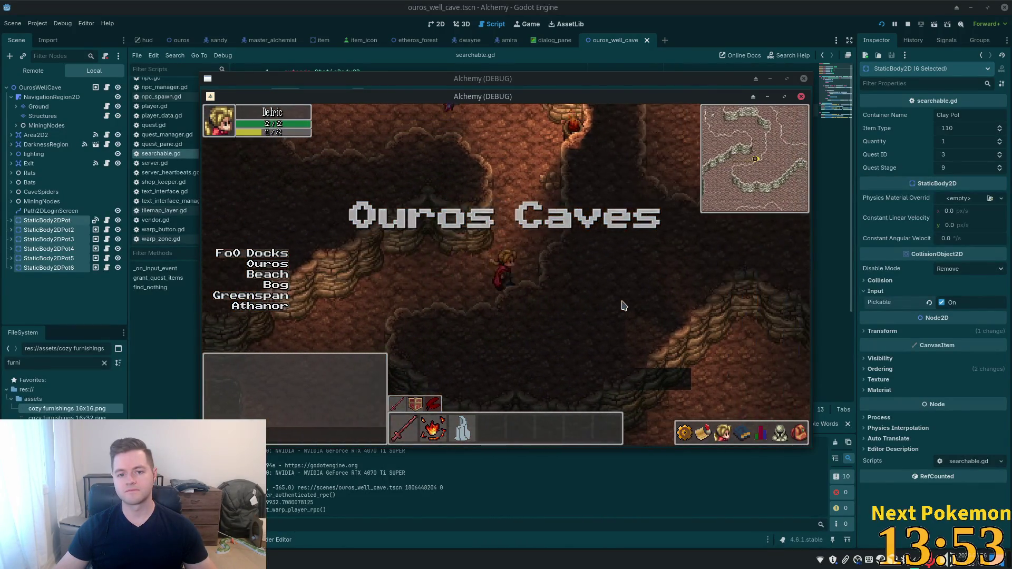
key("Up")
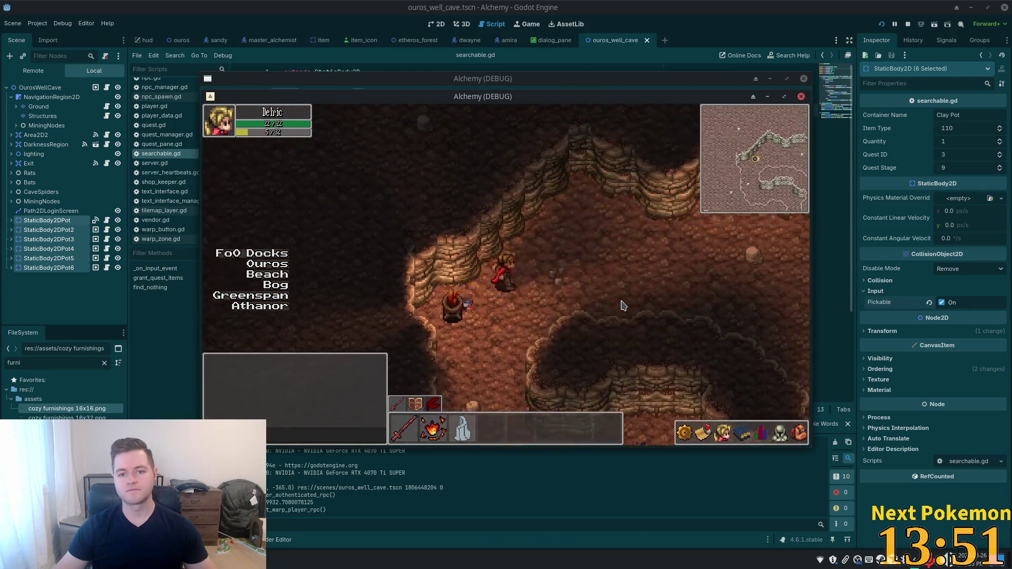
key("Right")
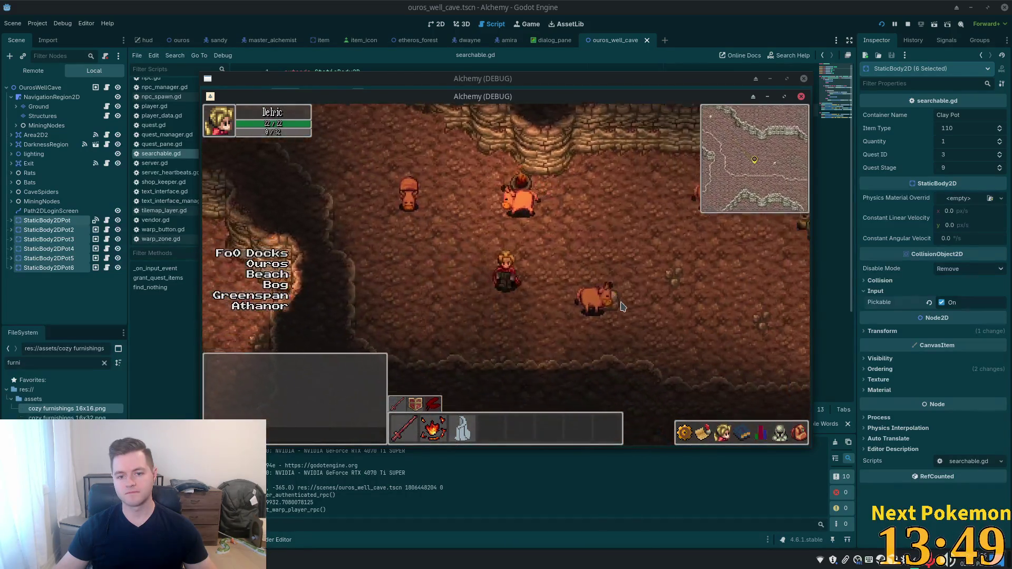
left_click(521, 277)
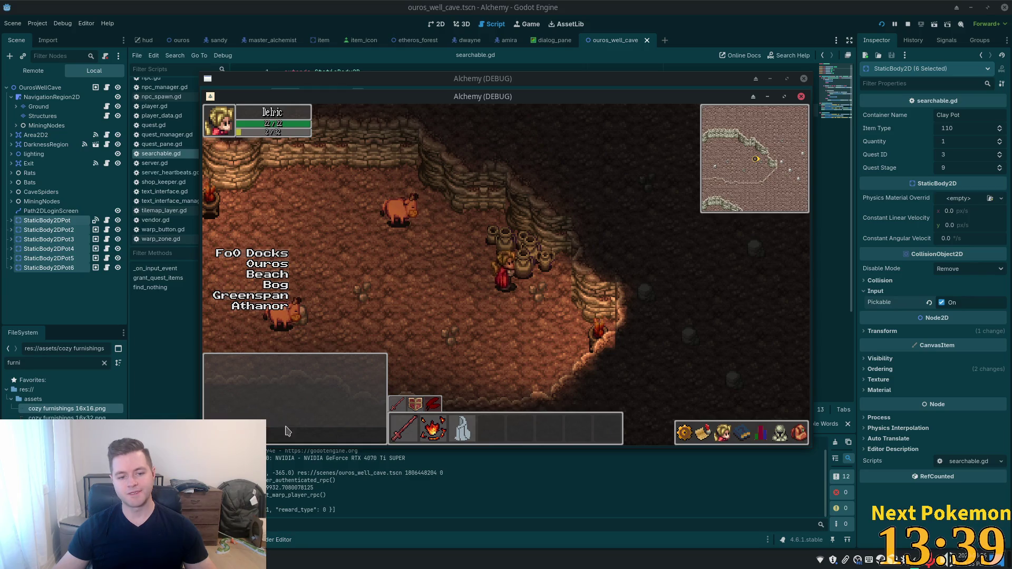
left_click(400, 280)
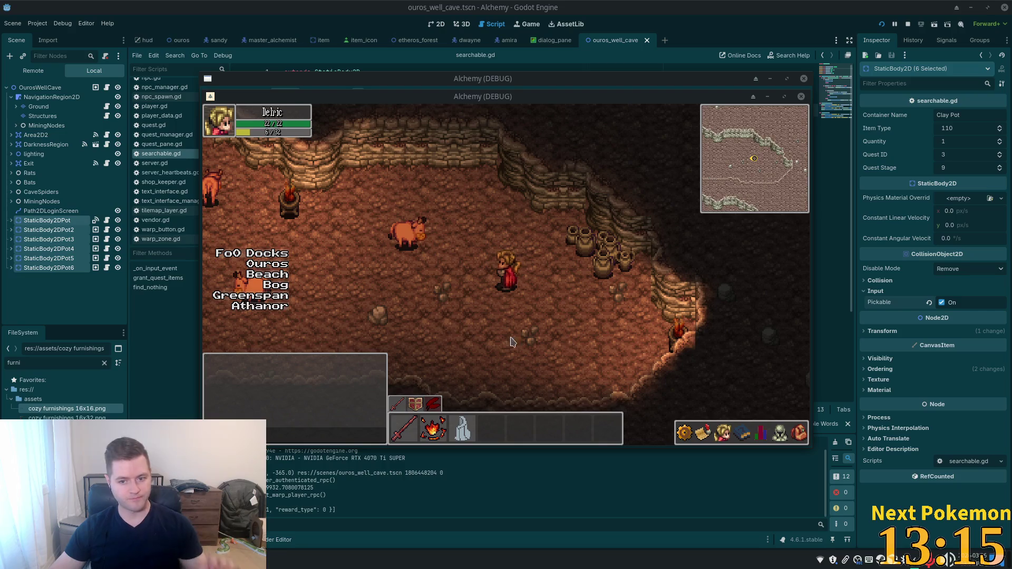
left_click(582, 247)
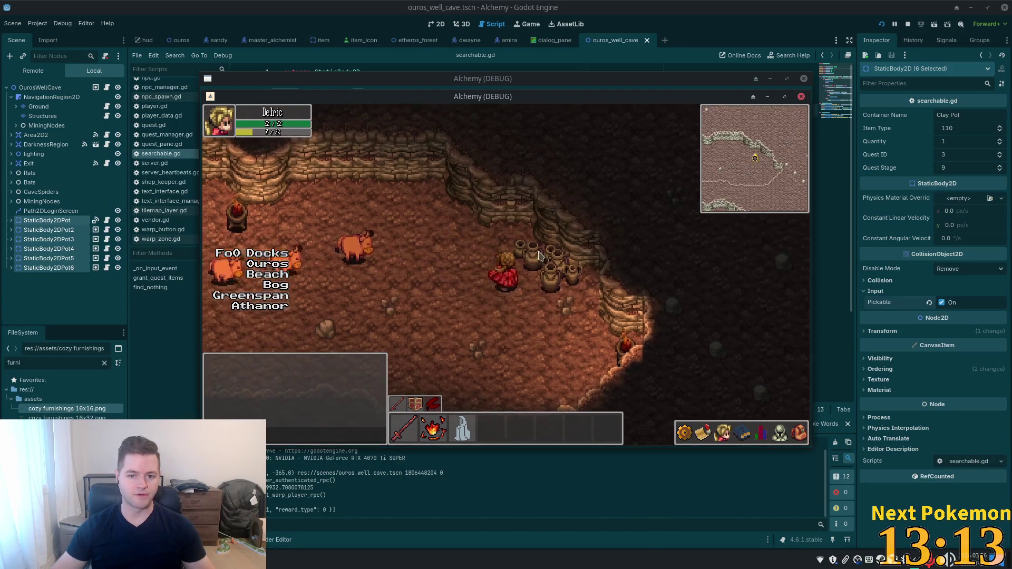
Step: Connect StaticBody2DPot2's input_event signal to _on_input_event and save ouros_well_cave
left_click(49, 239)
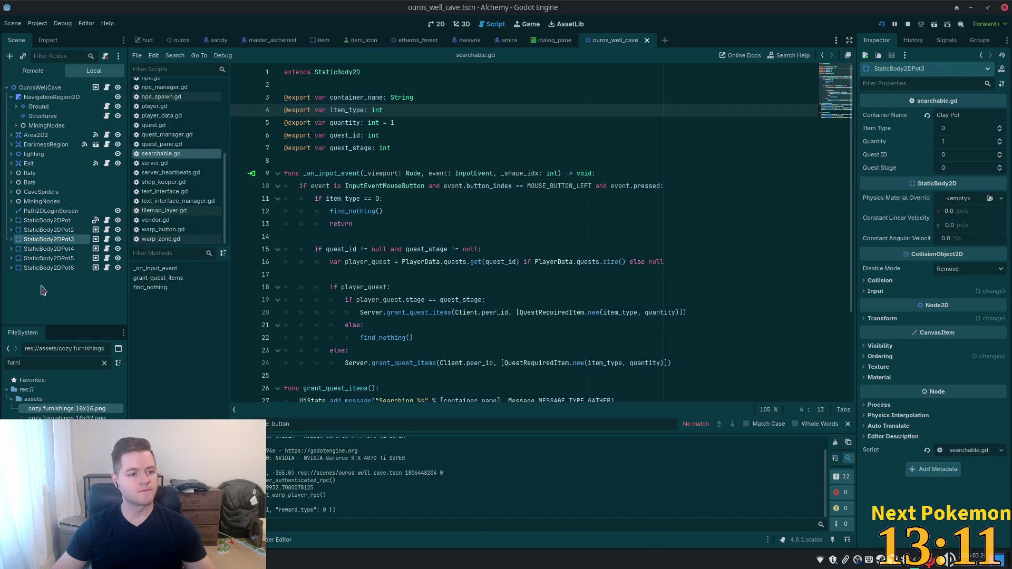
left_click(54, 230)
left_click(58, 269, "shift")
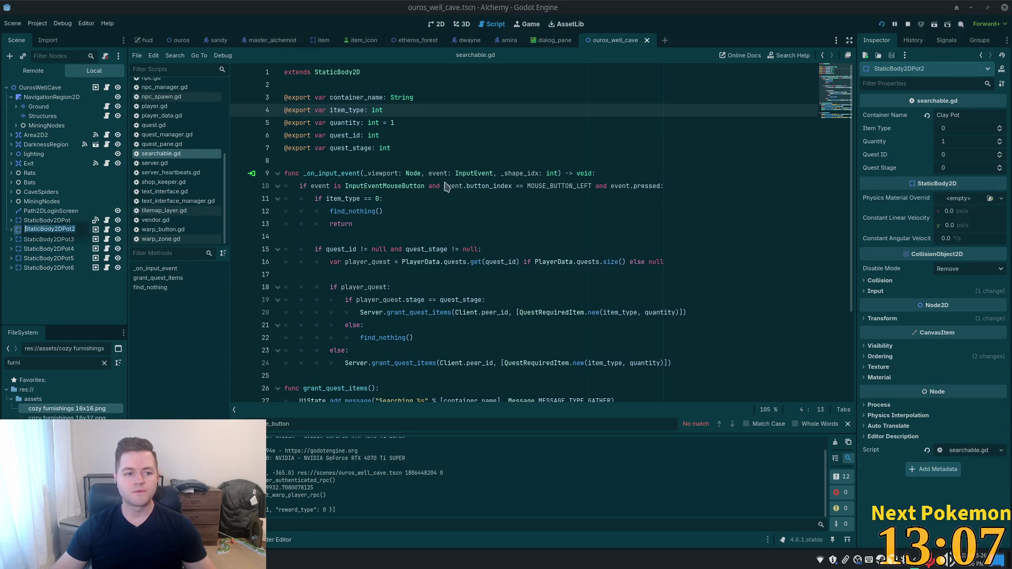
double_click(67, 230)
key("Escape")
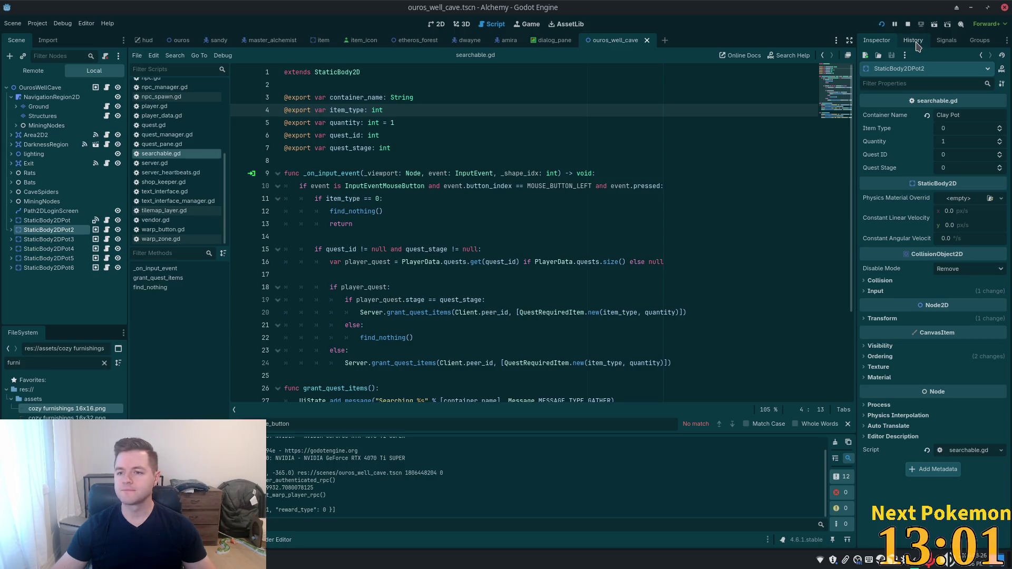
left_click(946, 49)
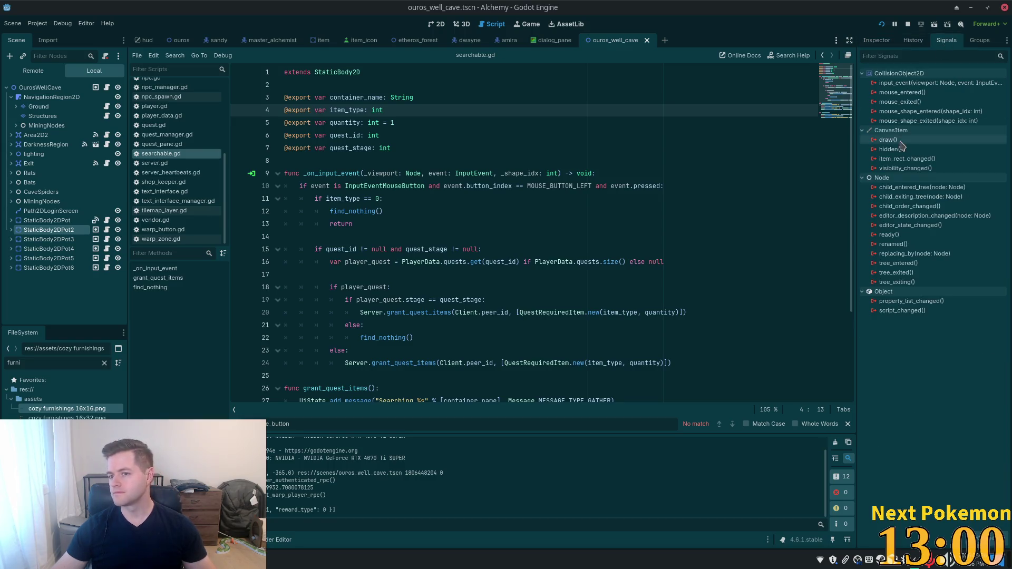
double_click(914, 83)
left_click(576, 235)
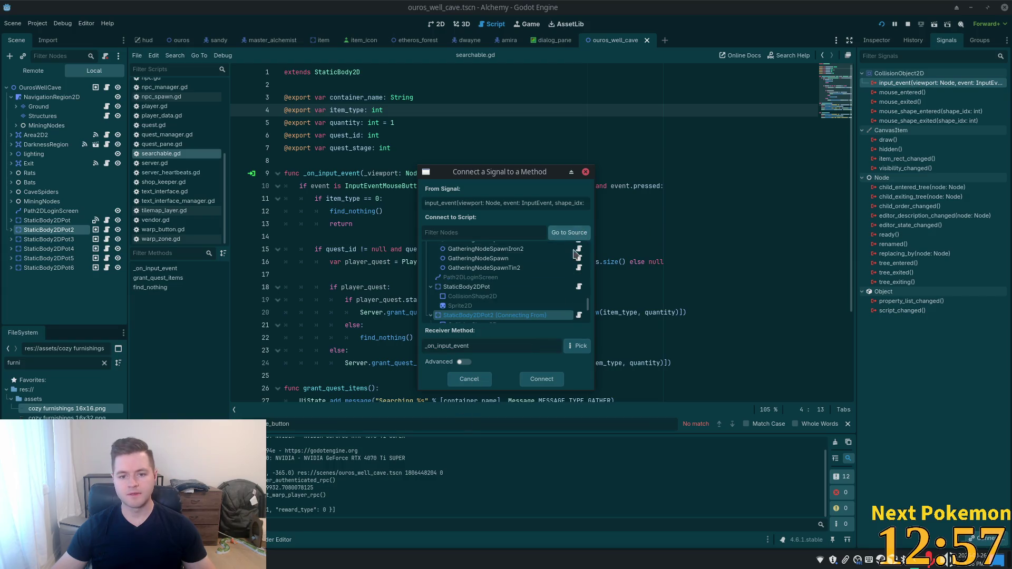
left_click(542, 380)
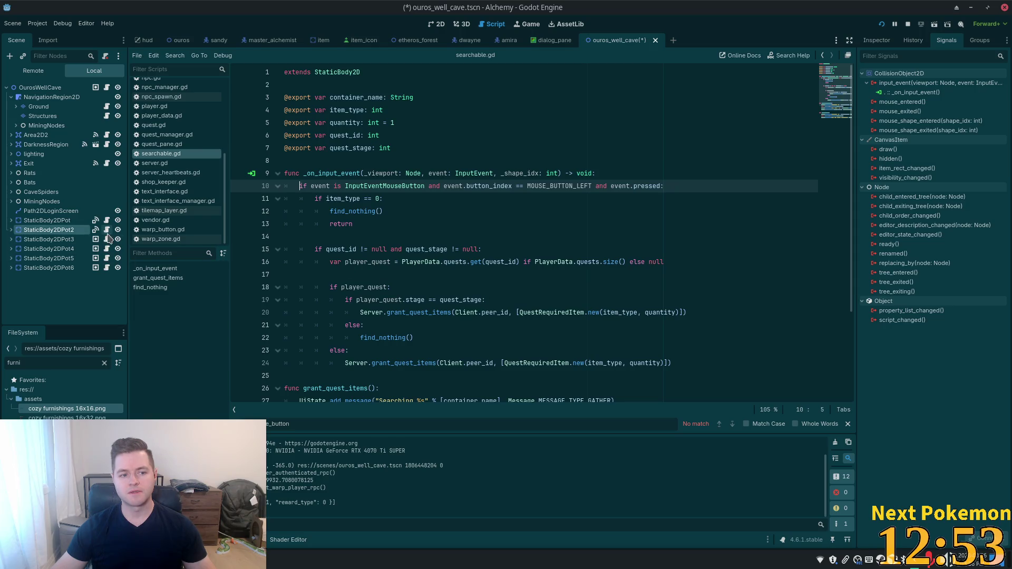
key("ctrl+s")
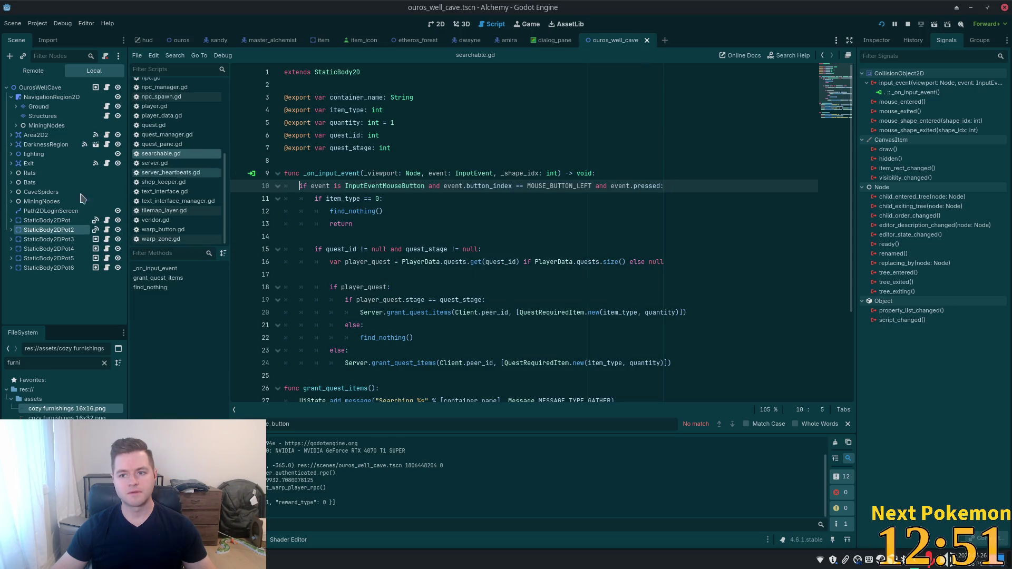
Step: Connect StaticBody2DPot3 and StaticBody2DPot4 input_event signals to _on_input_event
left_click(48, 239)
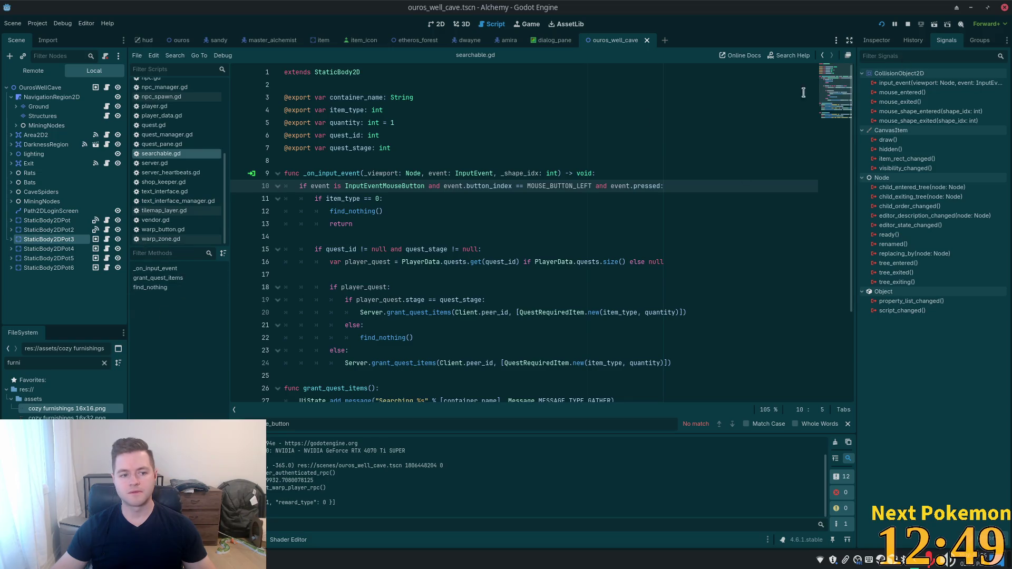
double_click(927, 82)
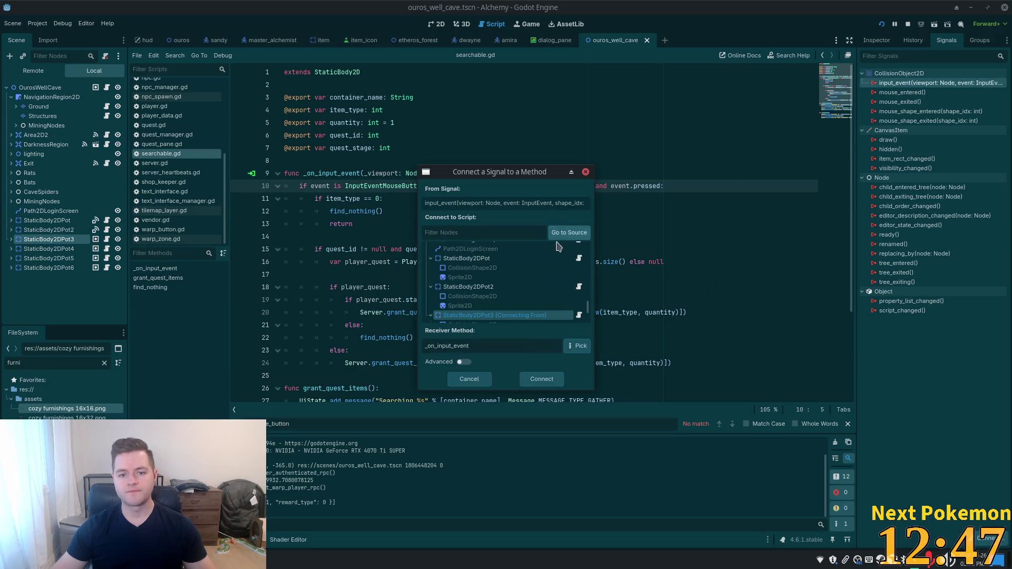
left_click(535, 382)
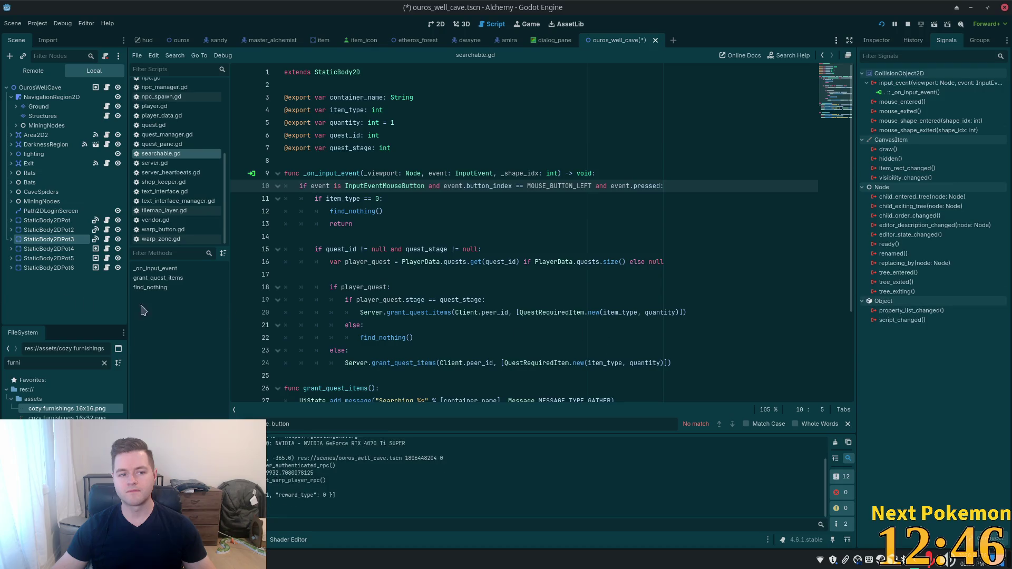
left_click(69, 252)
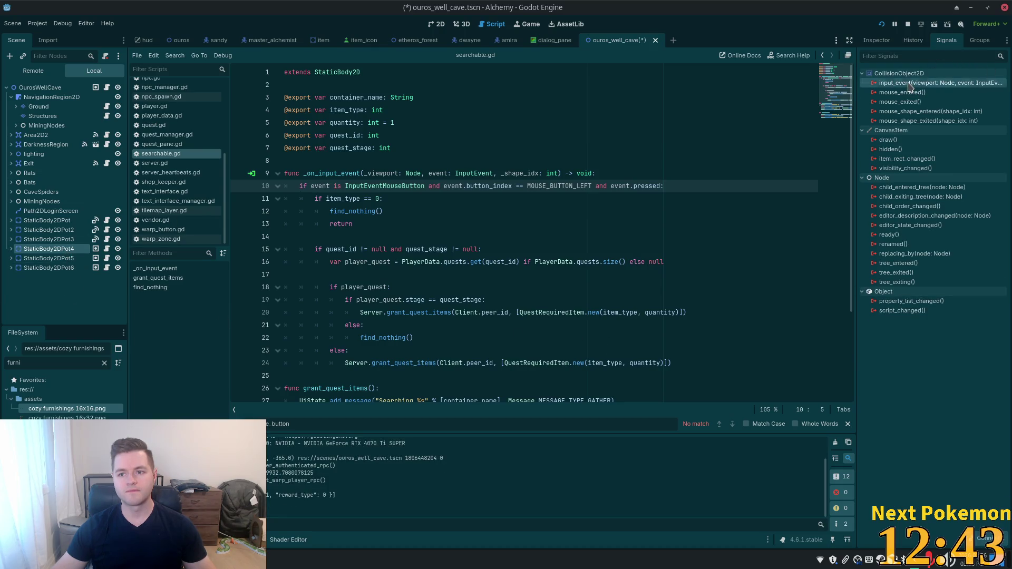
double_click(927, 83)
left_click(578, 235)
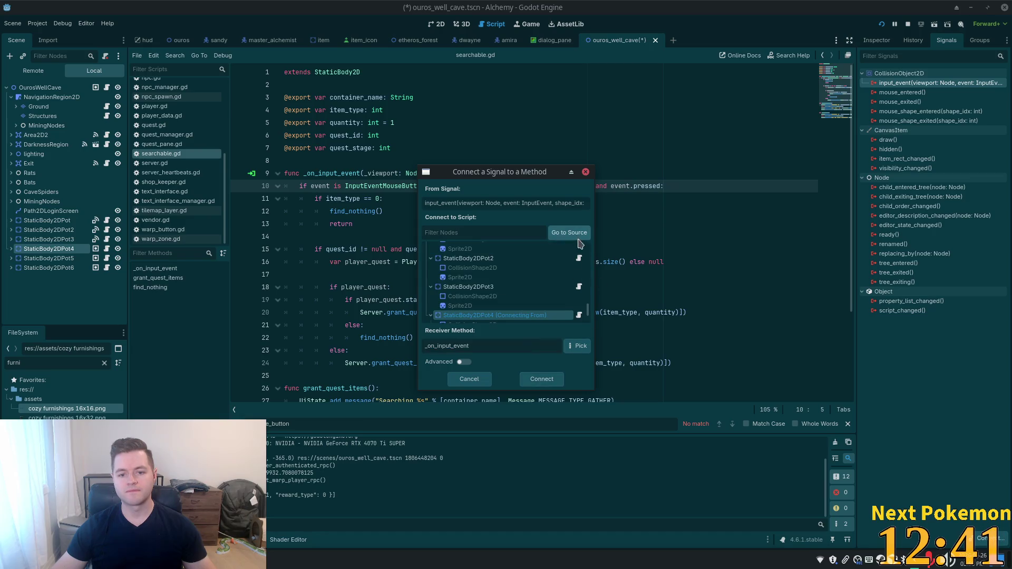
left_click(538, 380)
Step: Connect StaticBody2DPot5 and StaticBody2DPot6 input_event to _on_input_event and save the scene
left_click(74, 259)
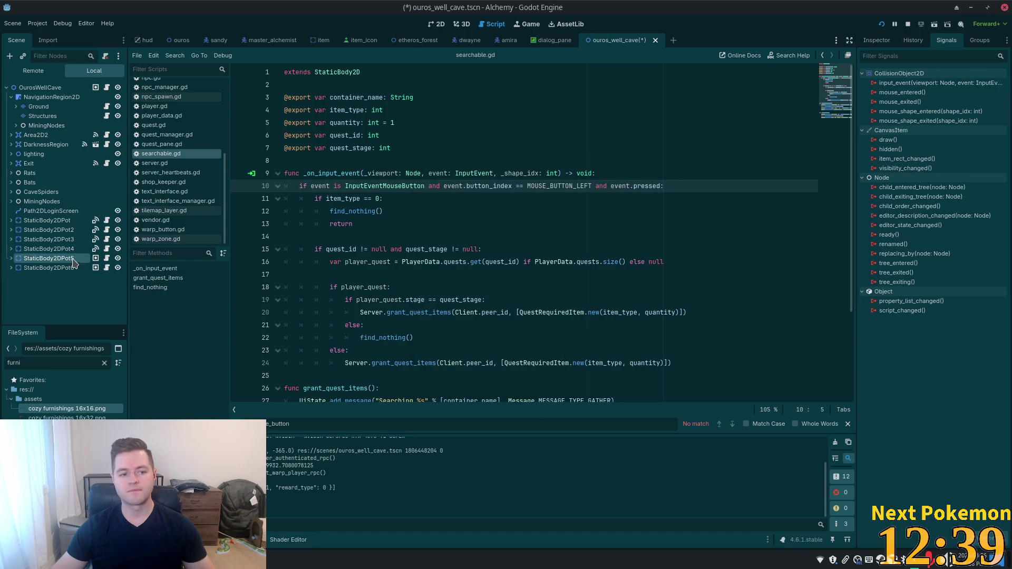
double_click(927, 83)
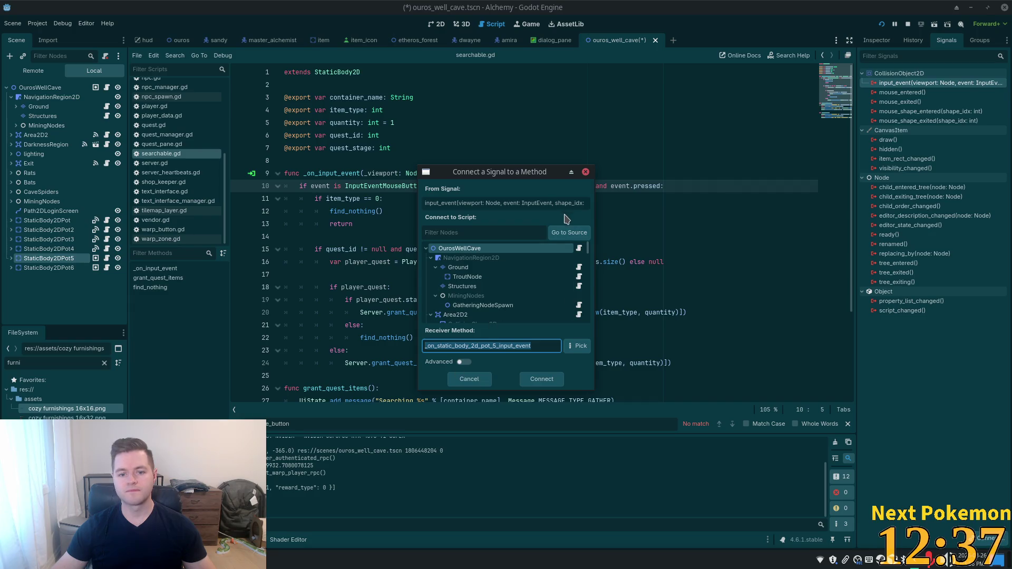
left_click(569, 232)
left_click(538, 379)
left_click(48, 267)
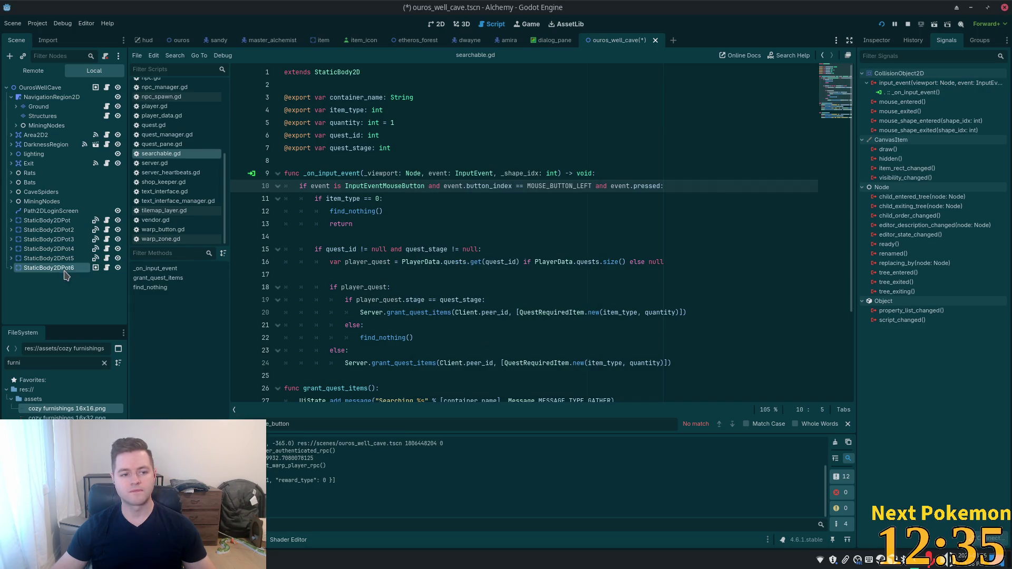
double_click(927, 83)
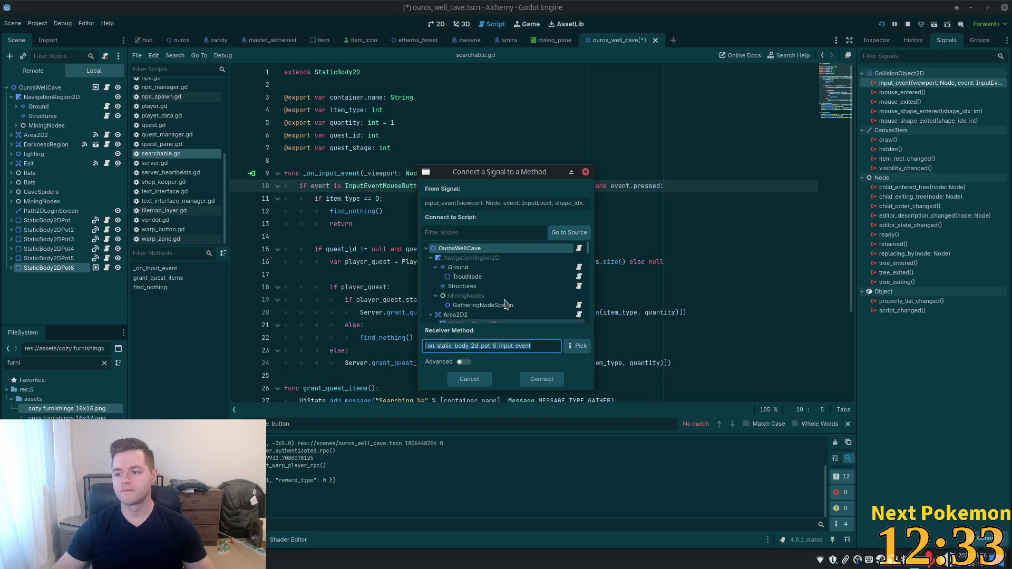
left_click(568, 235)
left_click(539, 379)
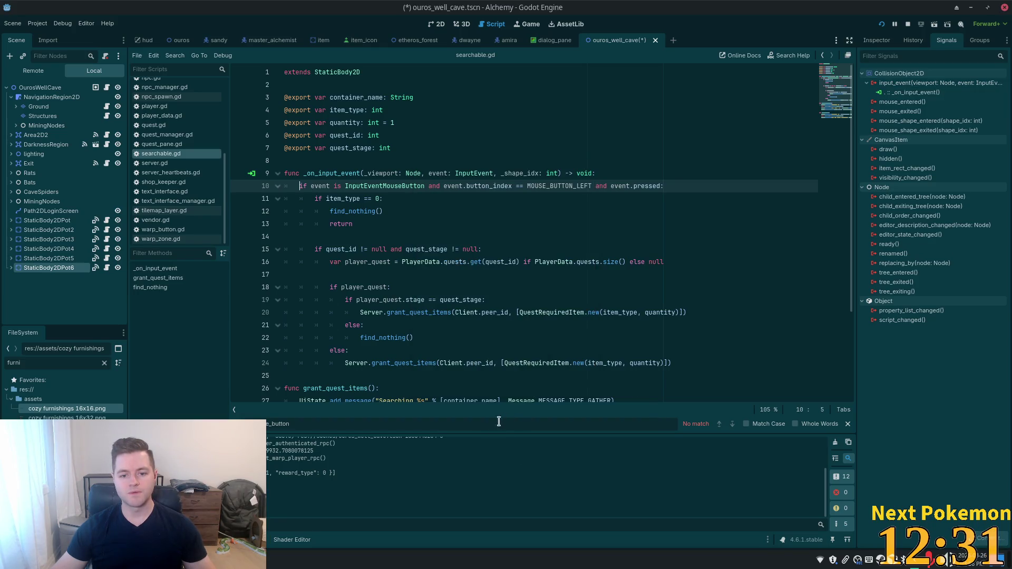
key("ctrl+s")
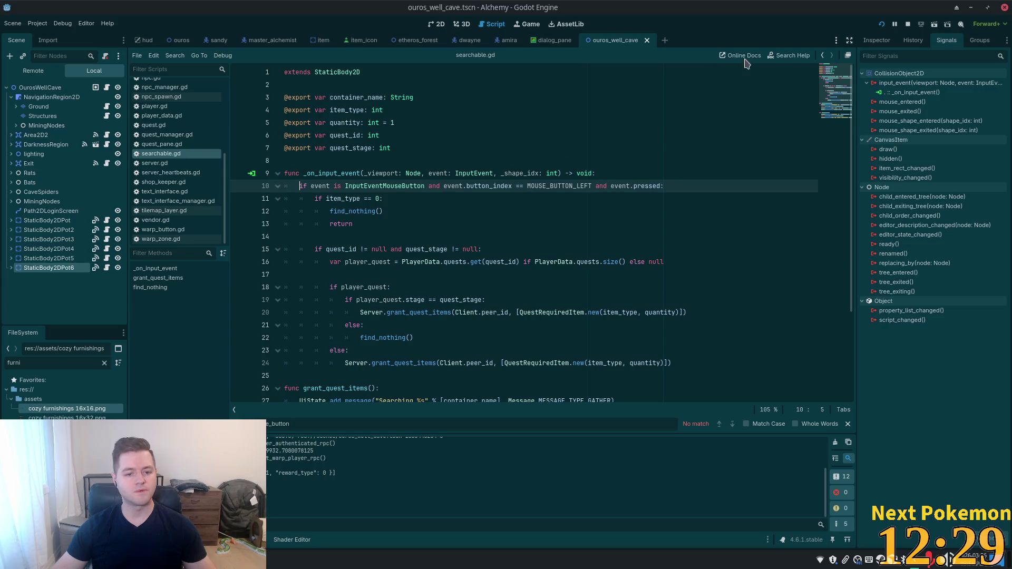
Step: Run the project and click-walk the character through Ouros Caves to the clay pots
left_click(883, 25)
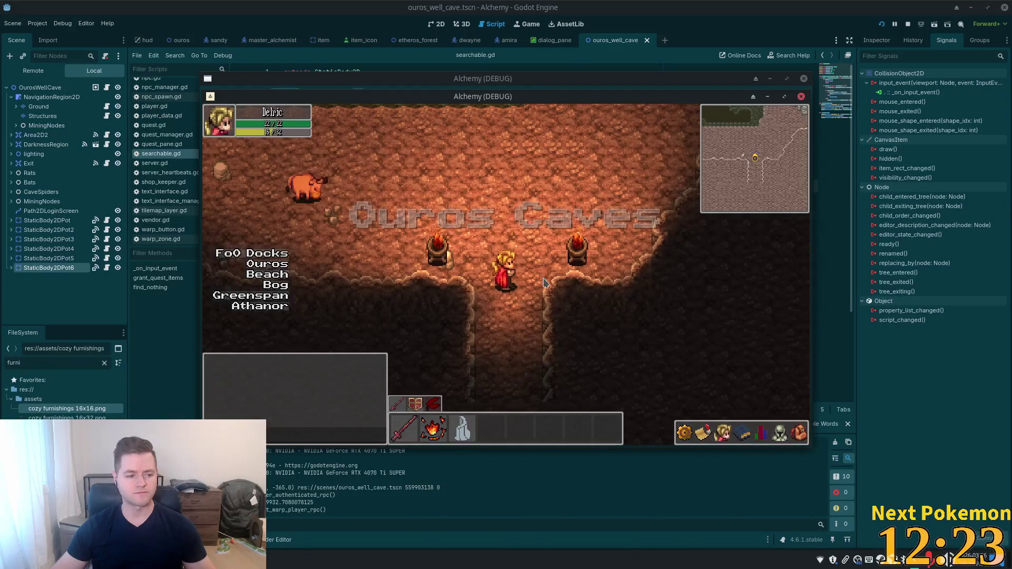
left_click(569, 230)
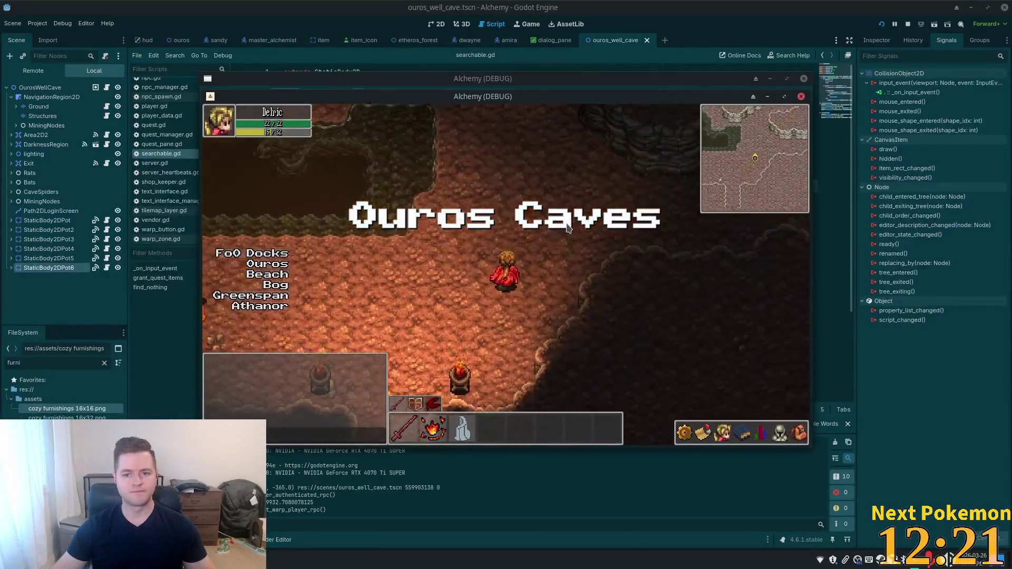
left_click(578, 242)
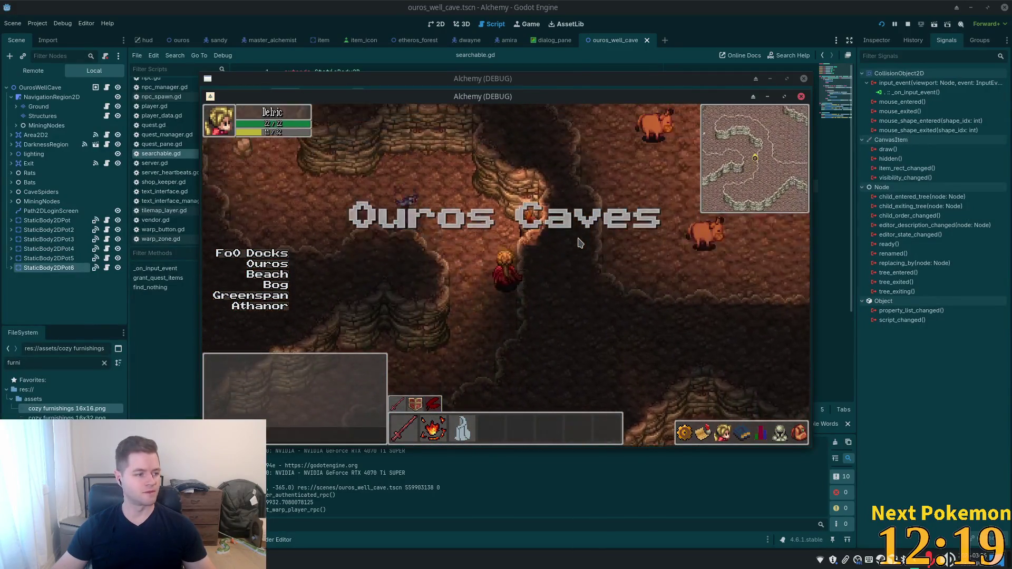
left_click(578, 241)
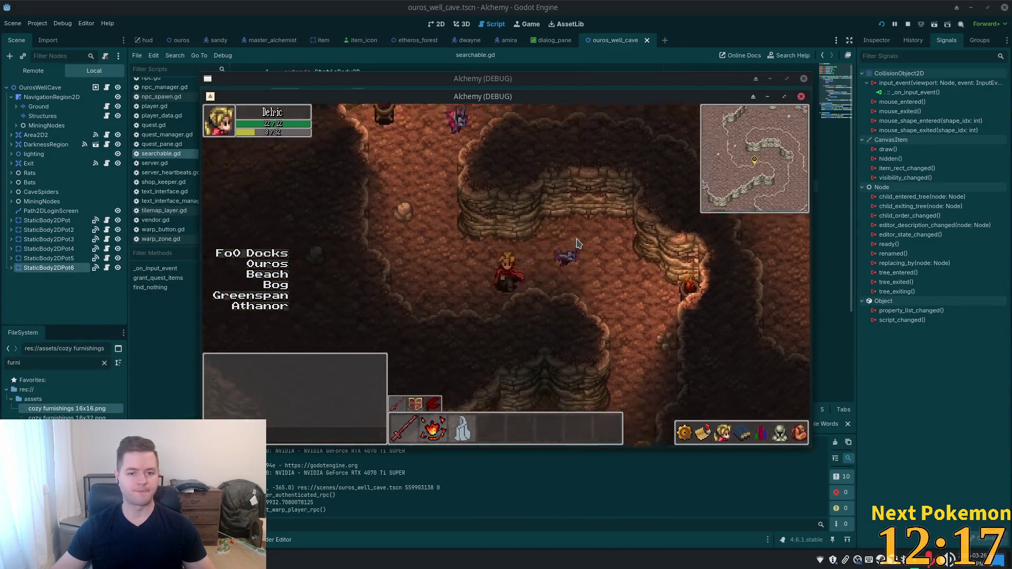
left_click(578, 242)
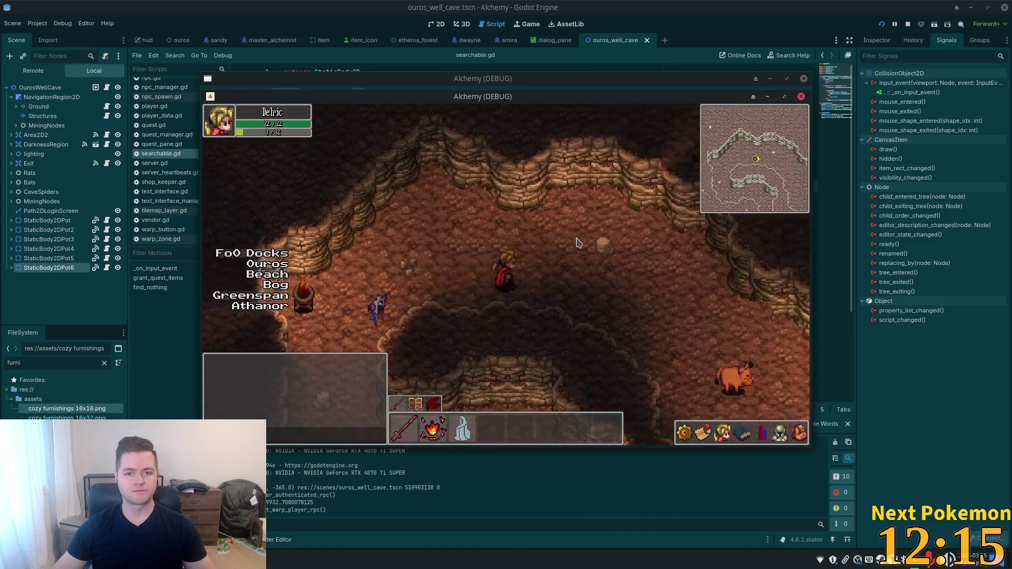
left_click(577, 242)
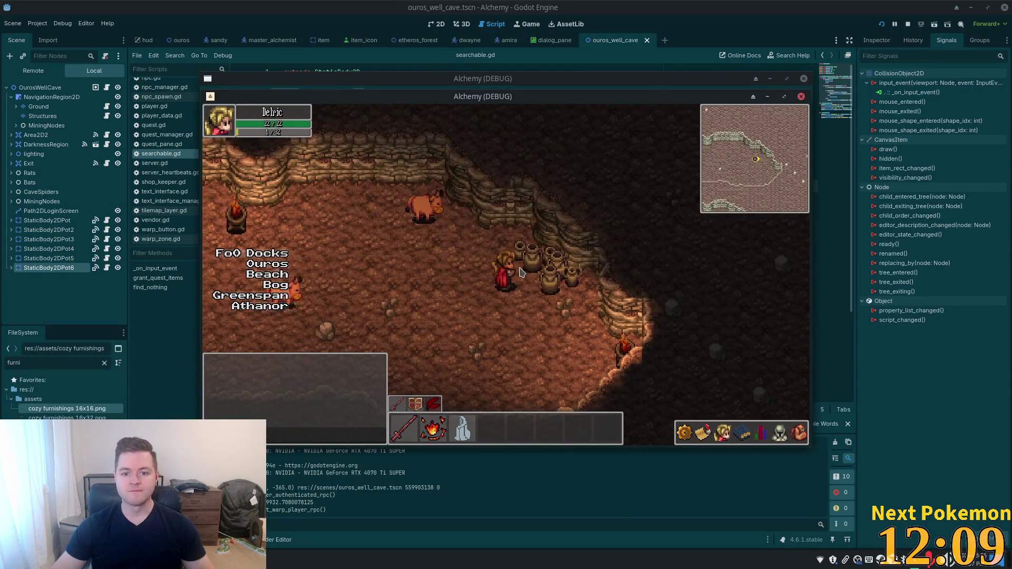
left_click(520, 279)
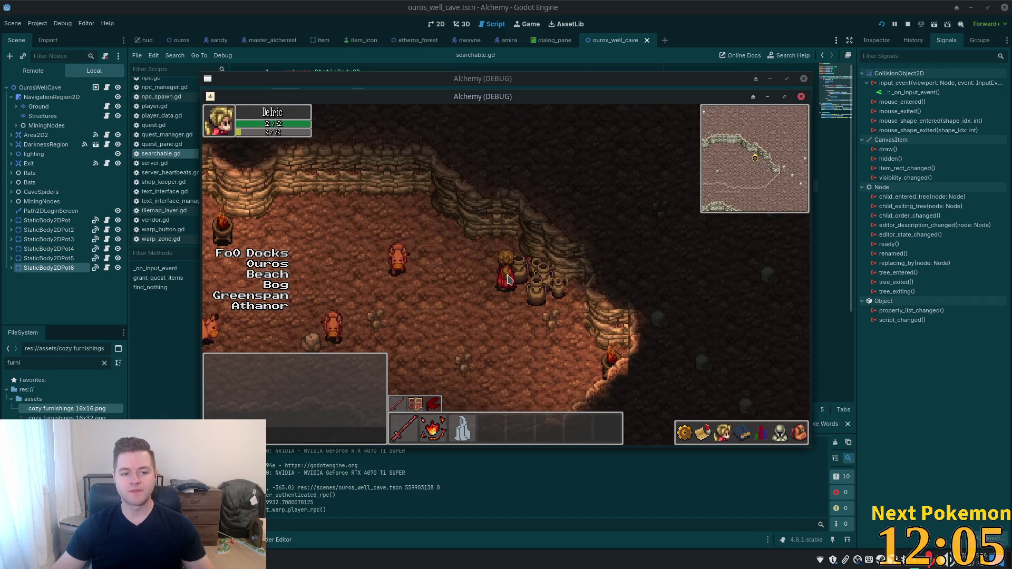
Step: Close the running game with F8 and switch to the external code editor
key("F8")
key("alt+Tab")
scroll(362, 296, "down", 5)
Step: Add print("fucking hello?") as a new line in grant_quest_items
left_click(266, 240)
left_click(297, 176)
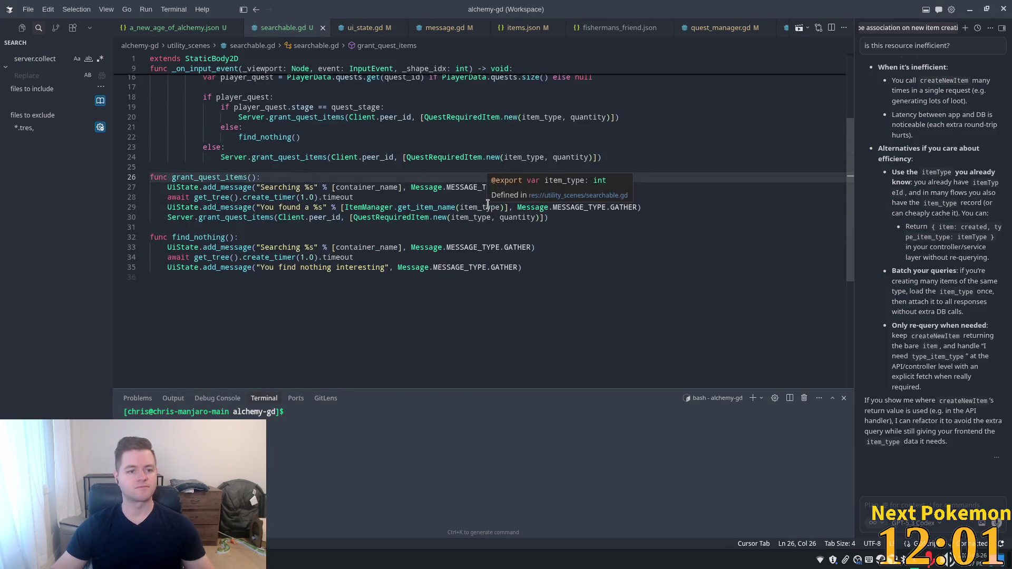
key("Return")
type("print(\"grant_quest_items")
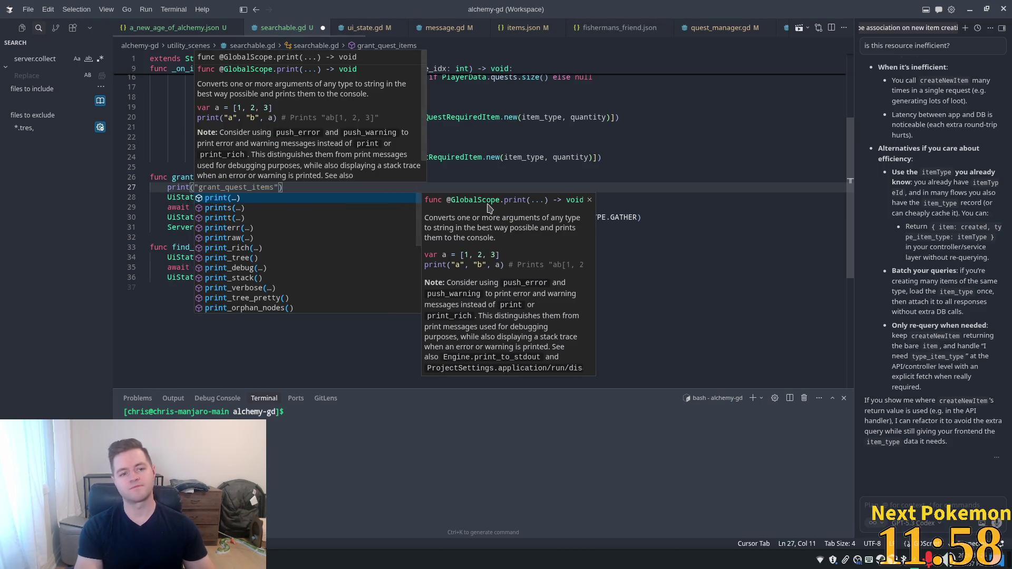
key("Right")
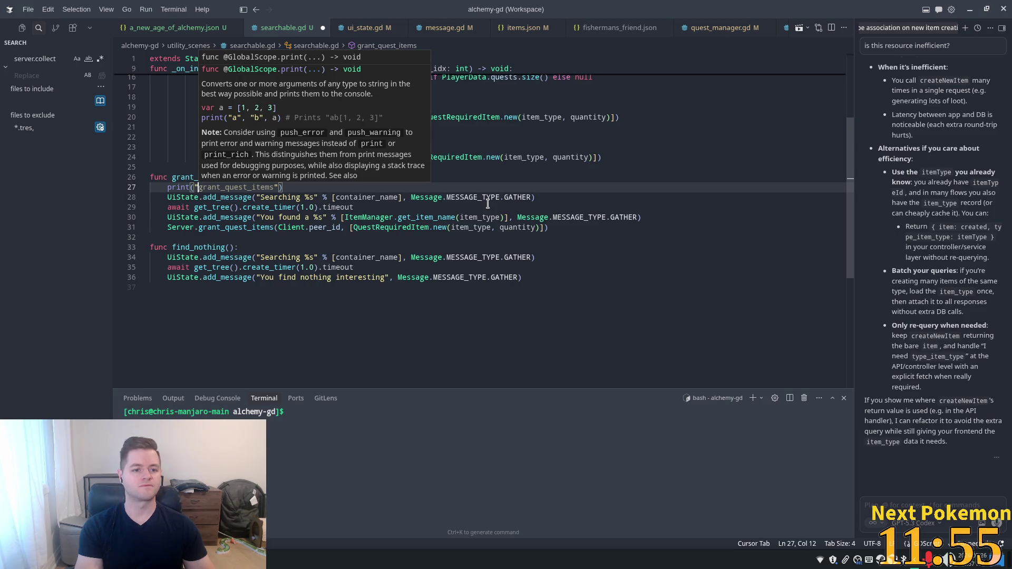
type("fucking h")
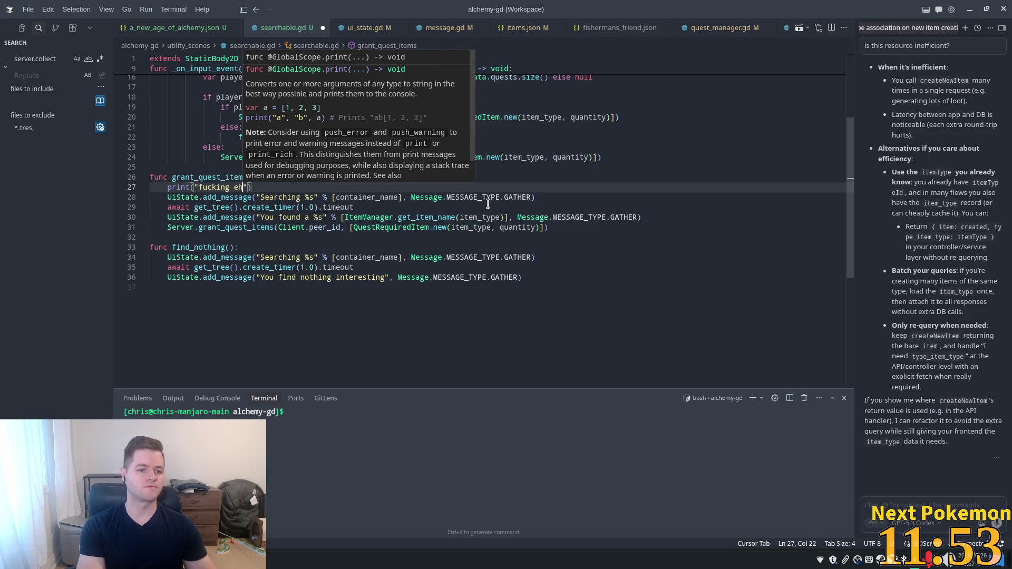
type("ello???")
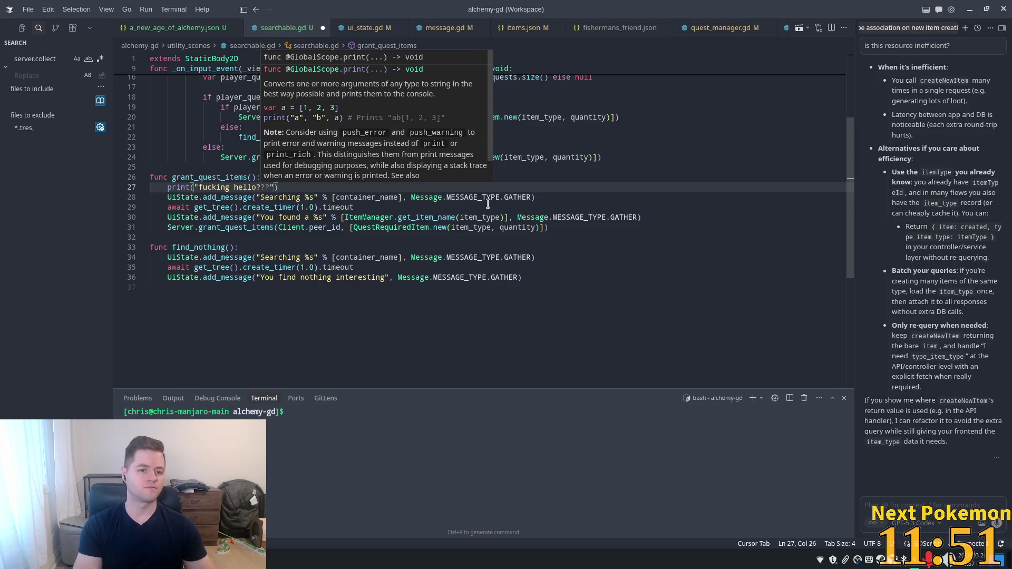
Step: Copy the print line into find_nothing and return to Godot
key("shift+Home")
key("Down")
key("Down")
key("Down")
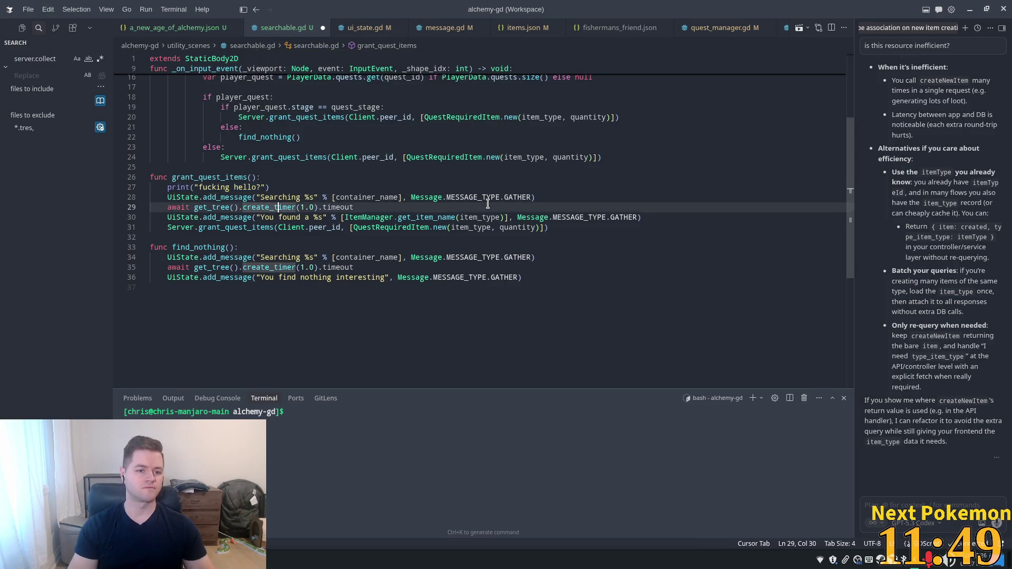
key("End")
key("Return")
type("print(\"fucking hello?\")")
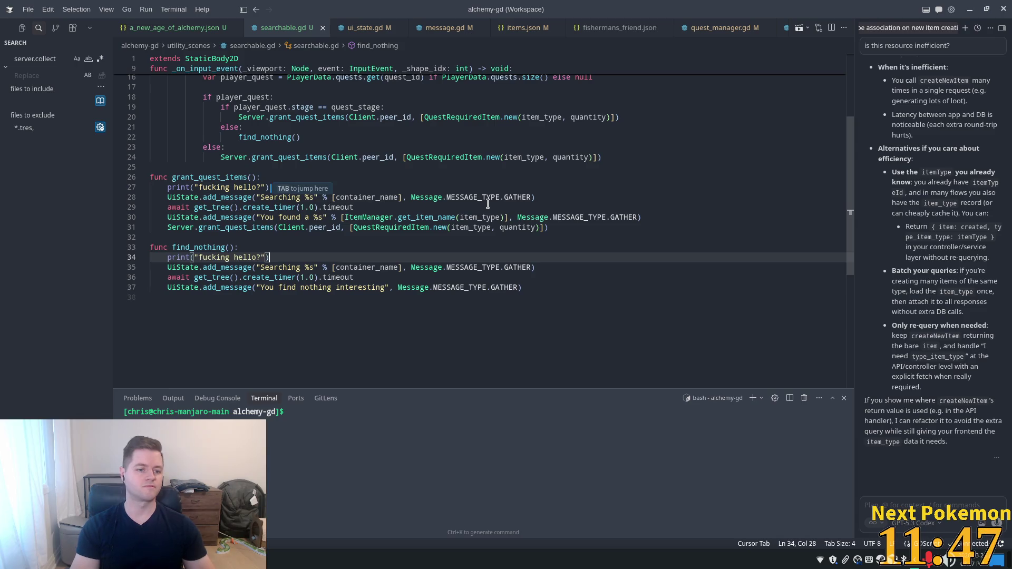
scroll(546, 129, "up", 3)
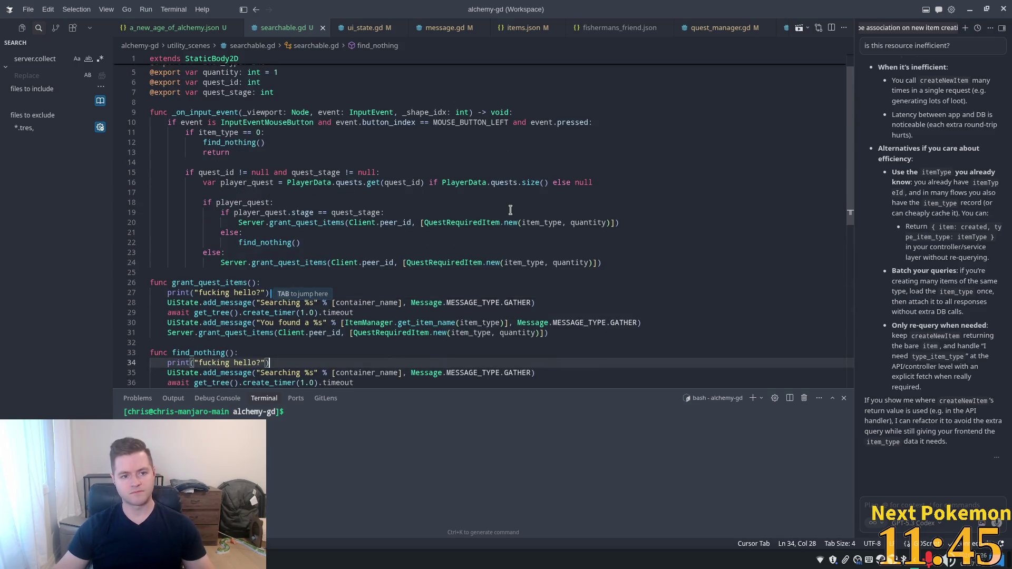
key("alt+Tab")
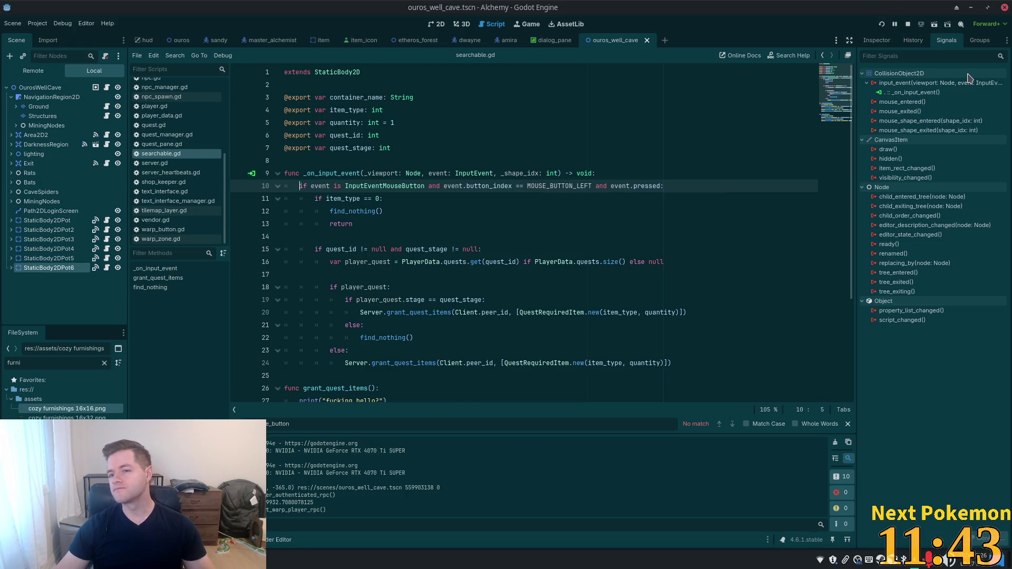
Step: Run the game with F5, move its window aside, search the cave's clay pots, then stop it
key("F5")
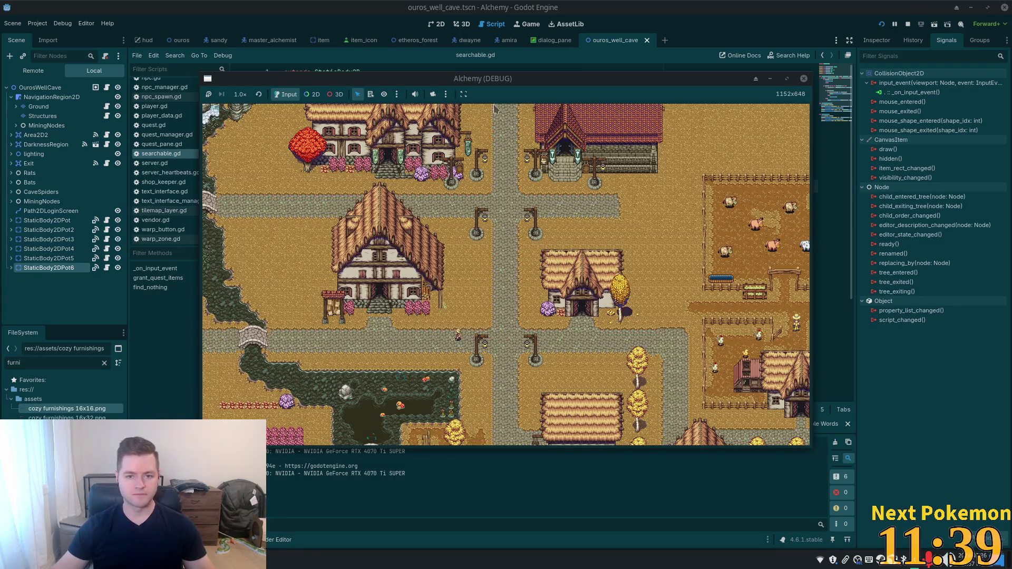
left_click_drag(474, 79, 601, 167)
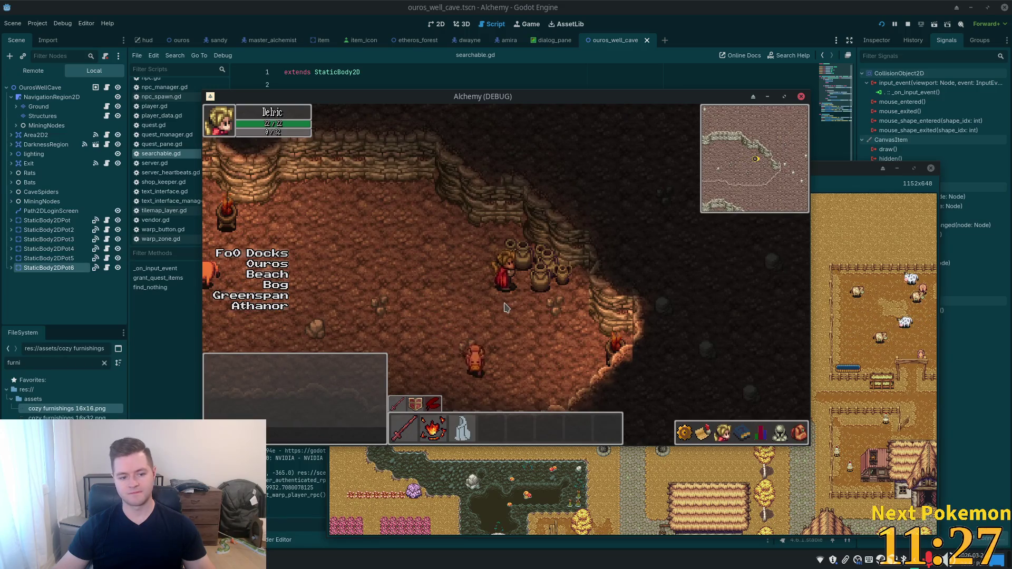
left_click(515, 263)
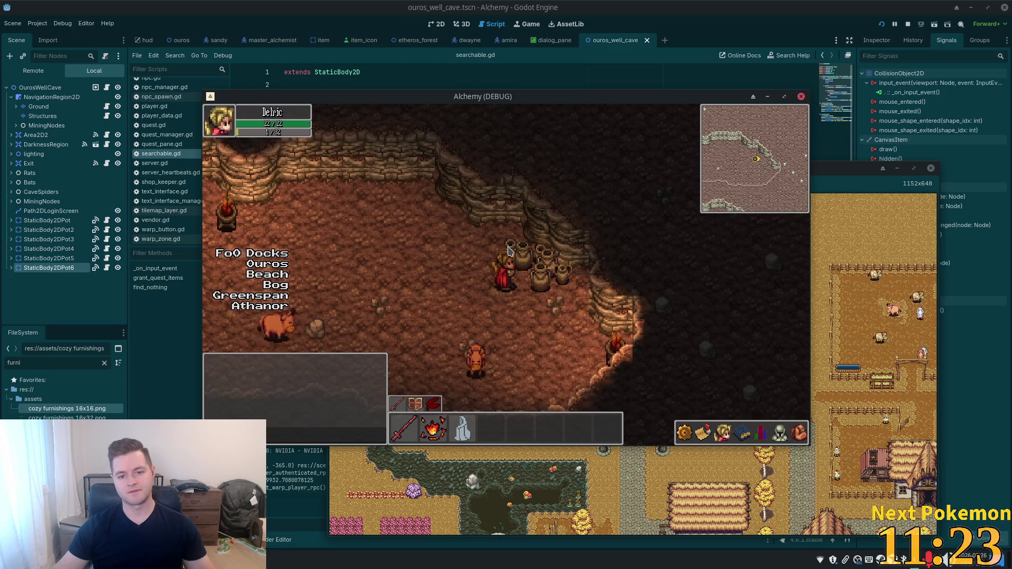
left_click(724, 11)
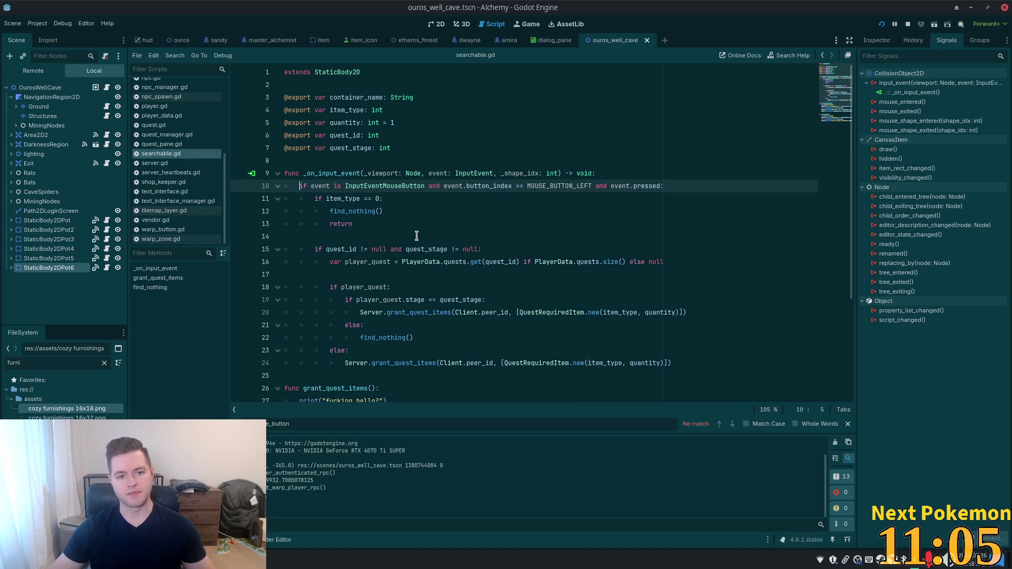
Step: Follow add_message to its definition in ui_state.gd and review the new_message signal declarations
scroll(350, 258, "down", 4)
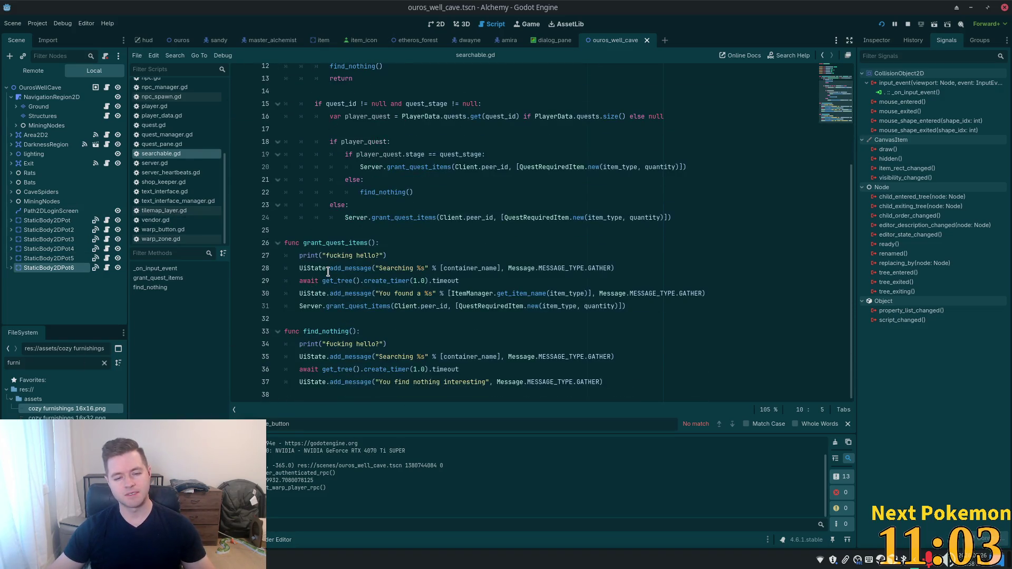
left_click(328, 269)
double_click(352, 269)
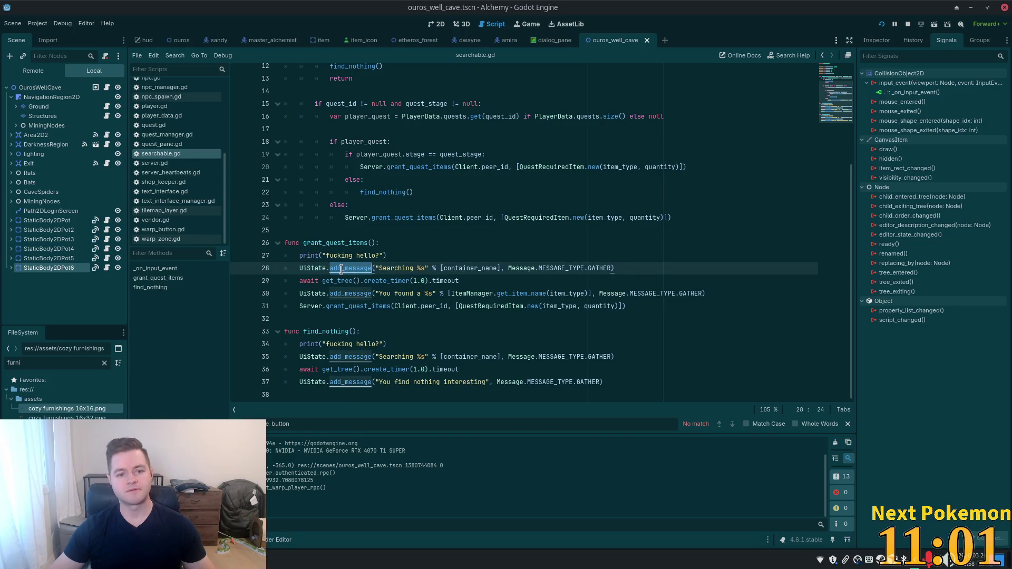
left_click(341, 270, "ctrl")
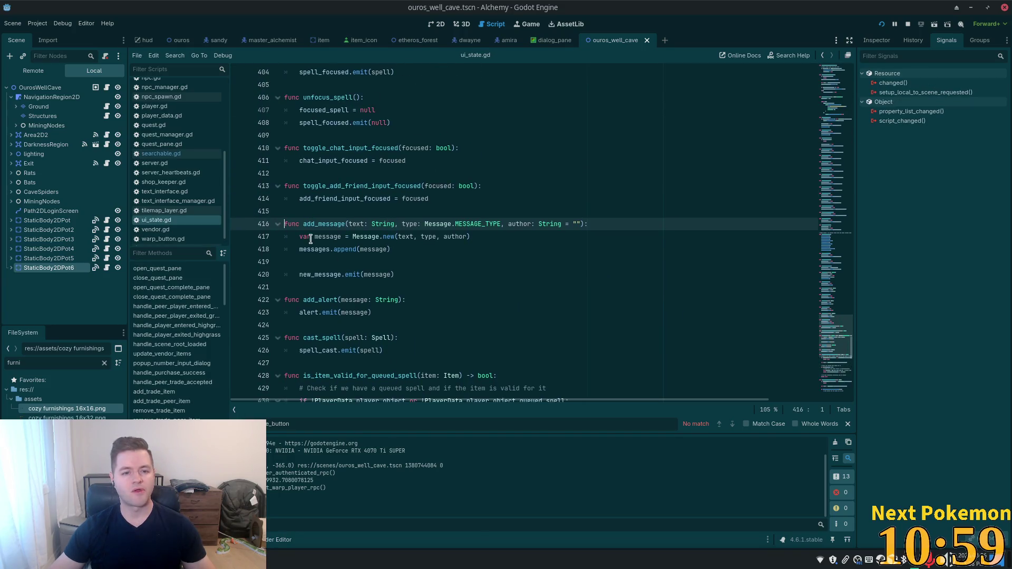
left_click(312, 249)
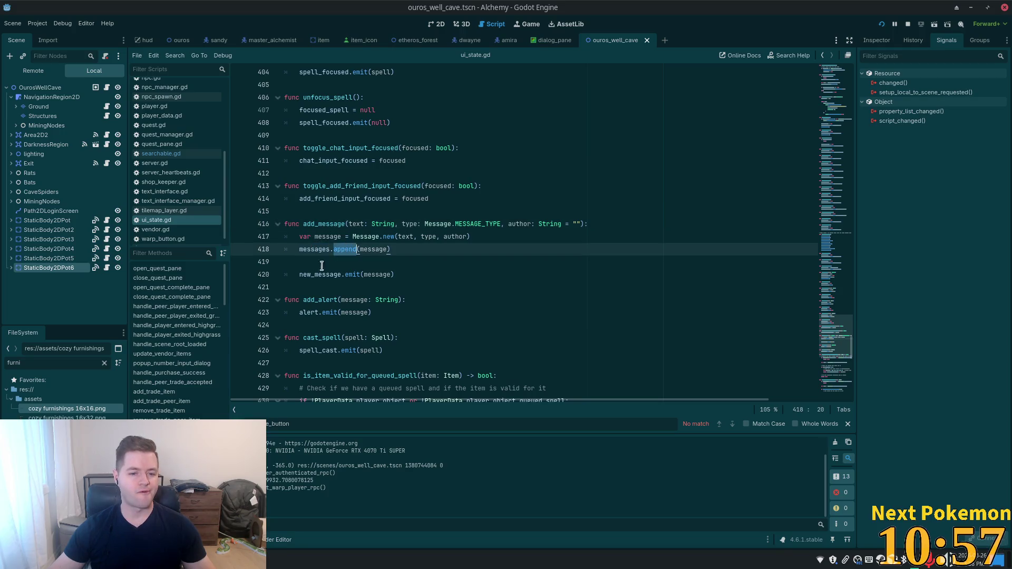
double_click(304, 277)
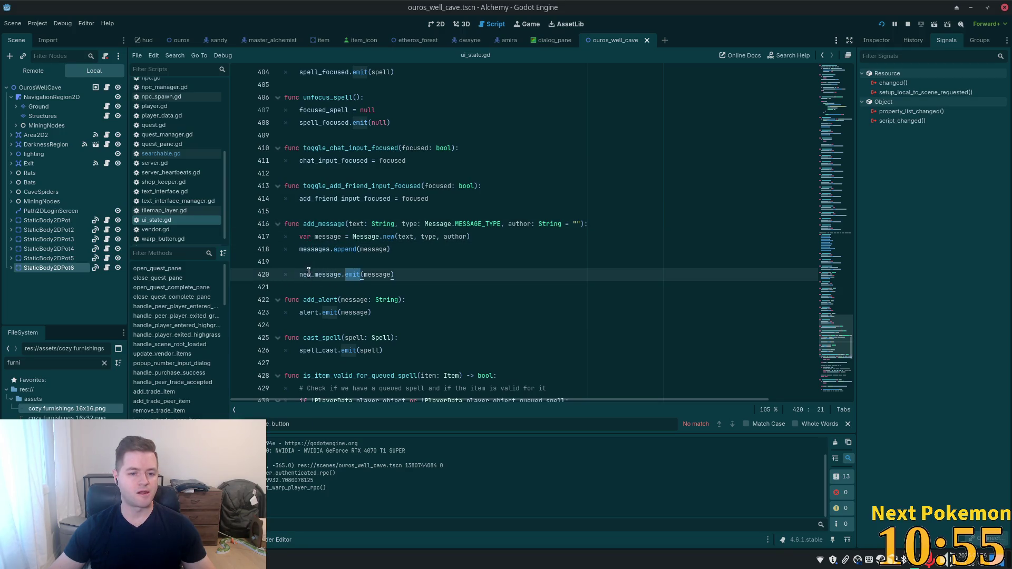
double_click(311, 278)
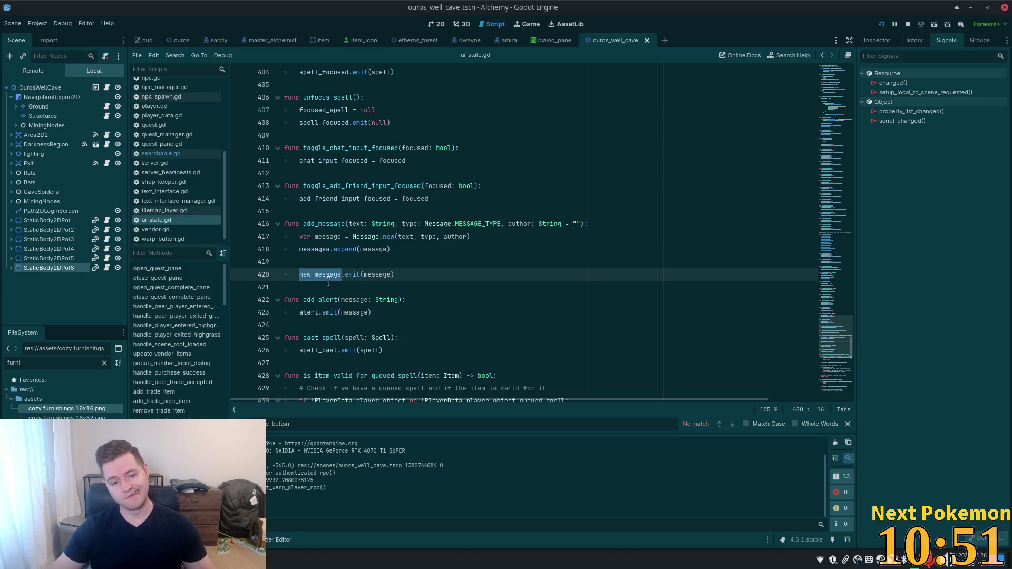
scroll(344, 256, "up", 12)
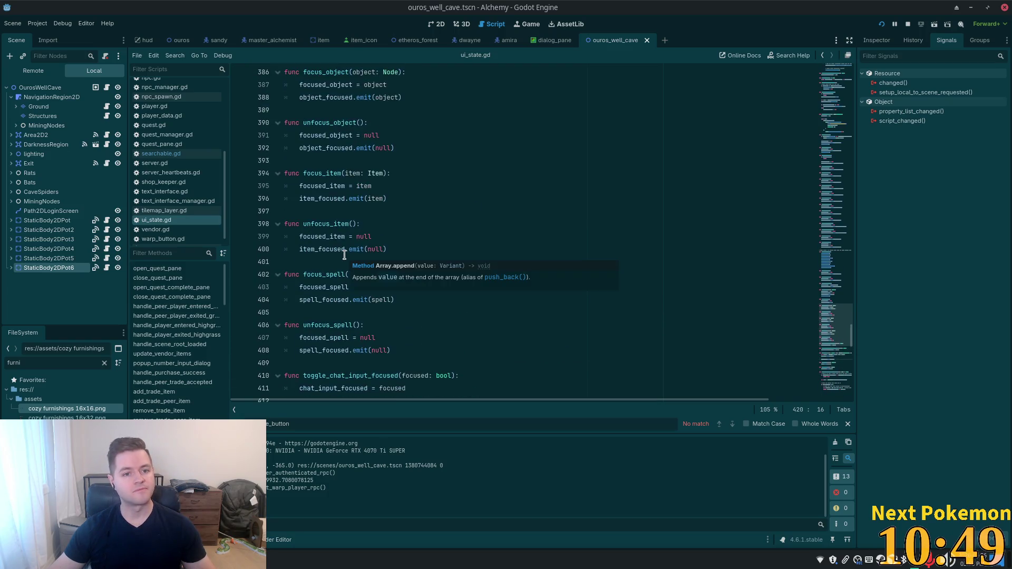
scroll(347, 256, "up", 5)
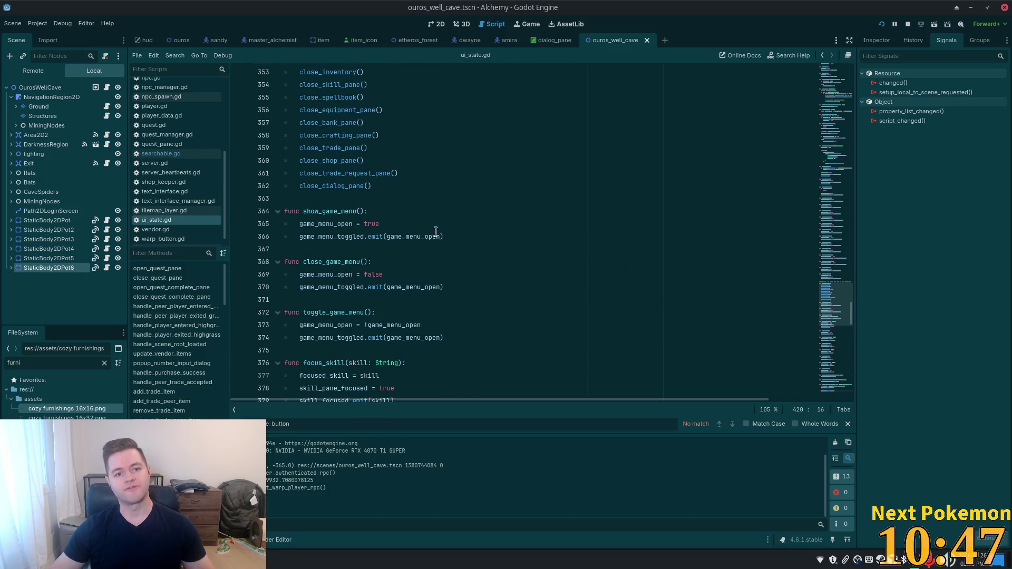
scroll(805, 270, "up", 20)
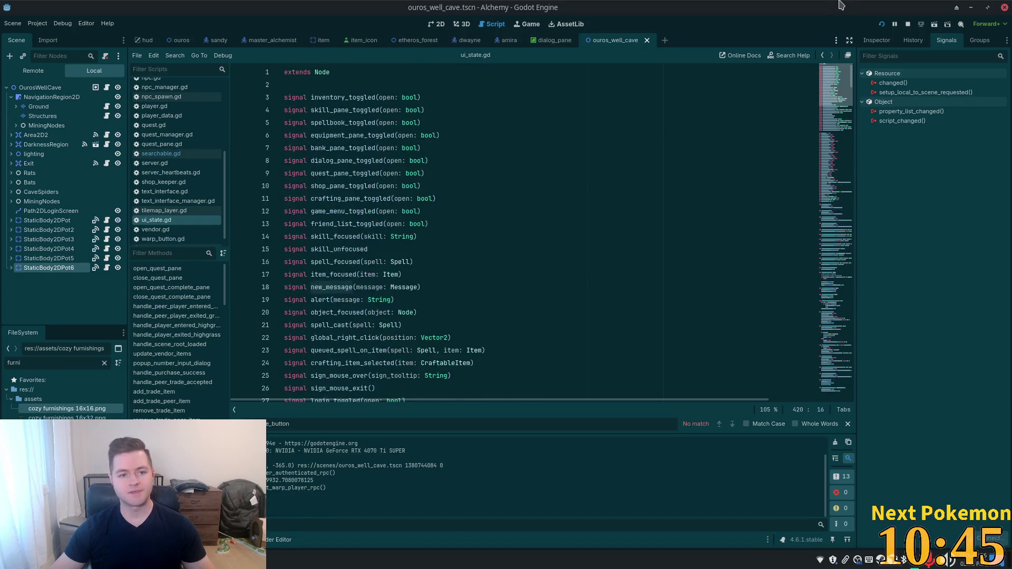
left_click(633, 112)
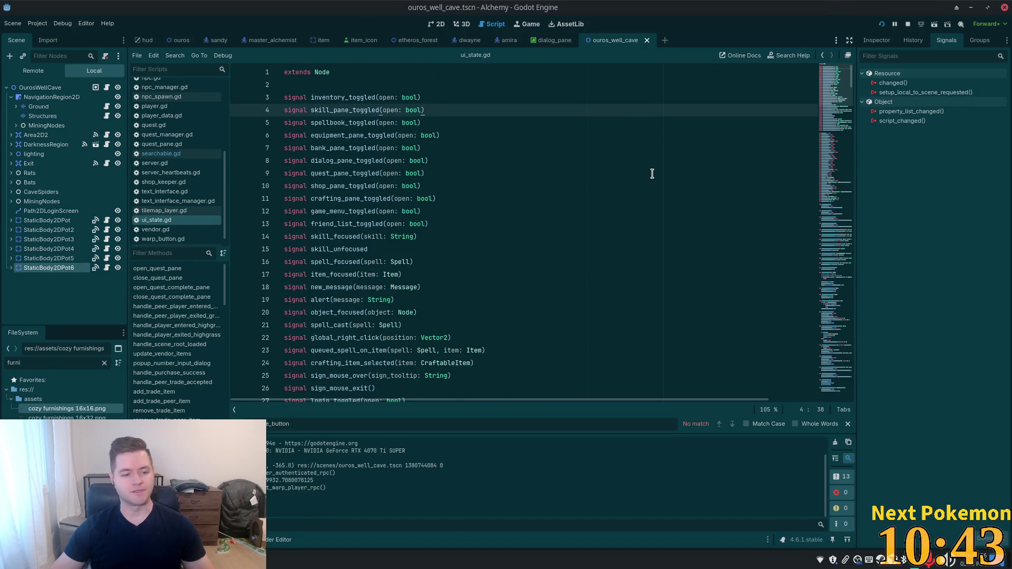
Step: Open gather_node.gd, locate the ChatManager call on line 55, then switch to Cursor
key("alt+shift+o")
type("gat")
type("_node")
key("Return")
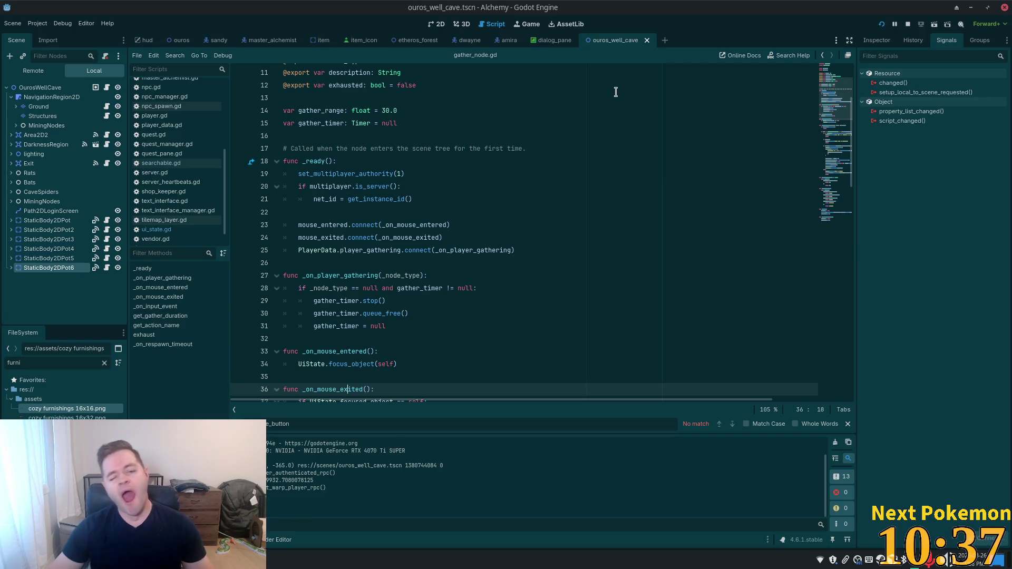
scroll(597, 91, "down", 2)
scroll(635, 261, "down", 2)
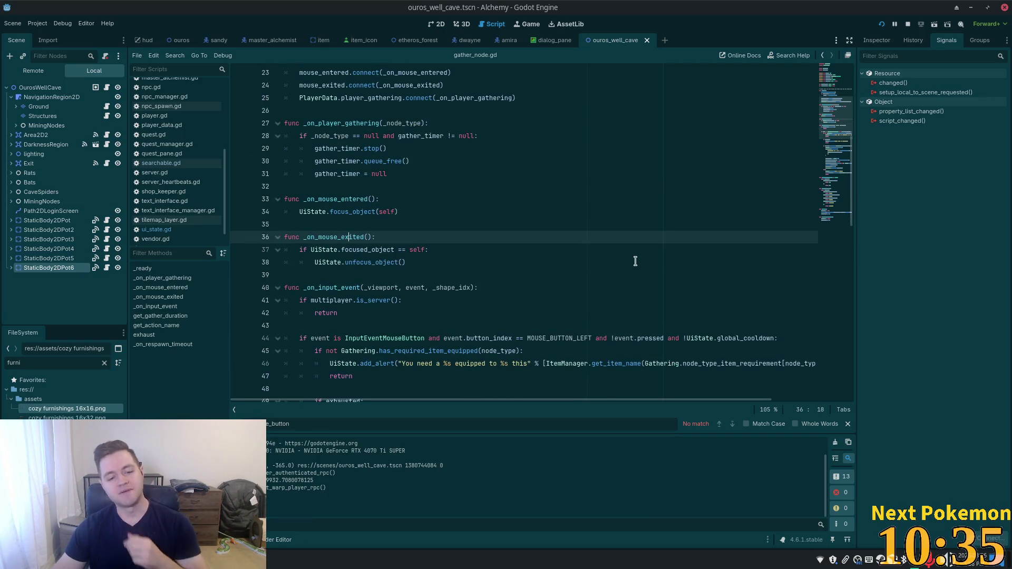
scroll(379, 255, "down", 3)
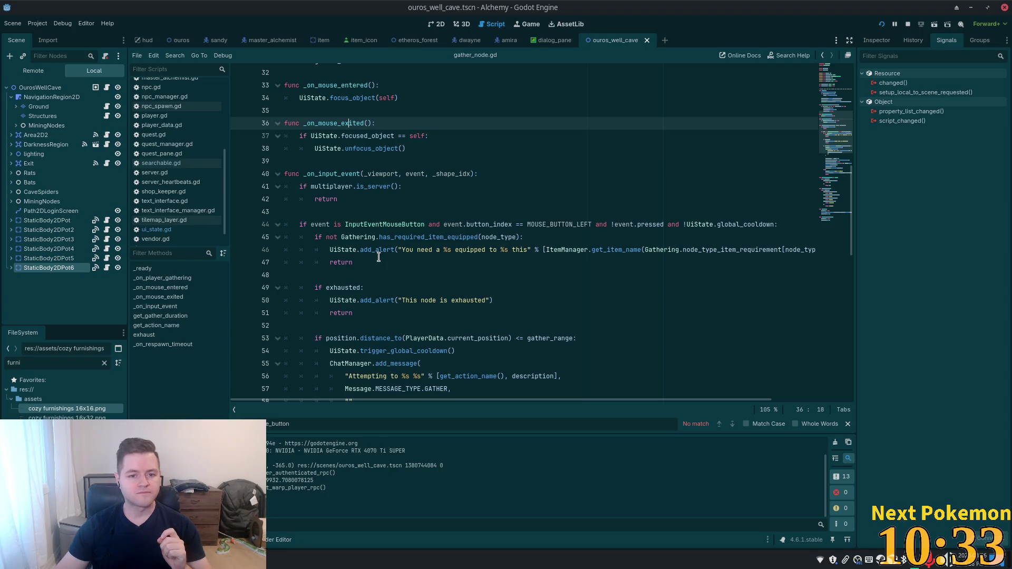
scroll(414, 263, "down", 2)
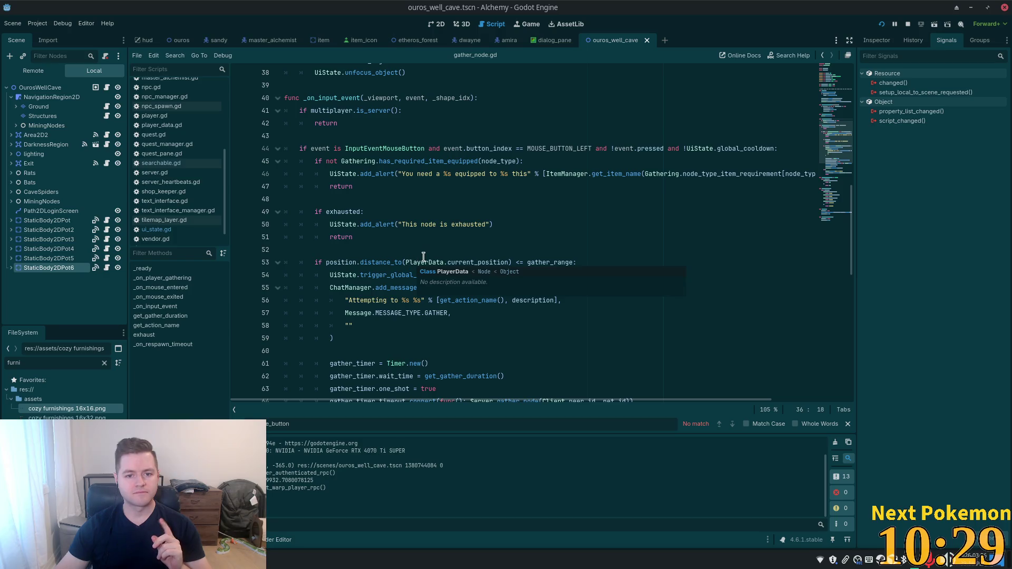
scroll(416, 260, "down", 3)
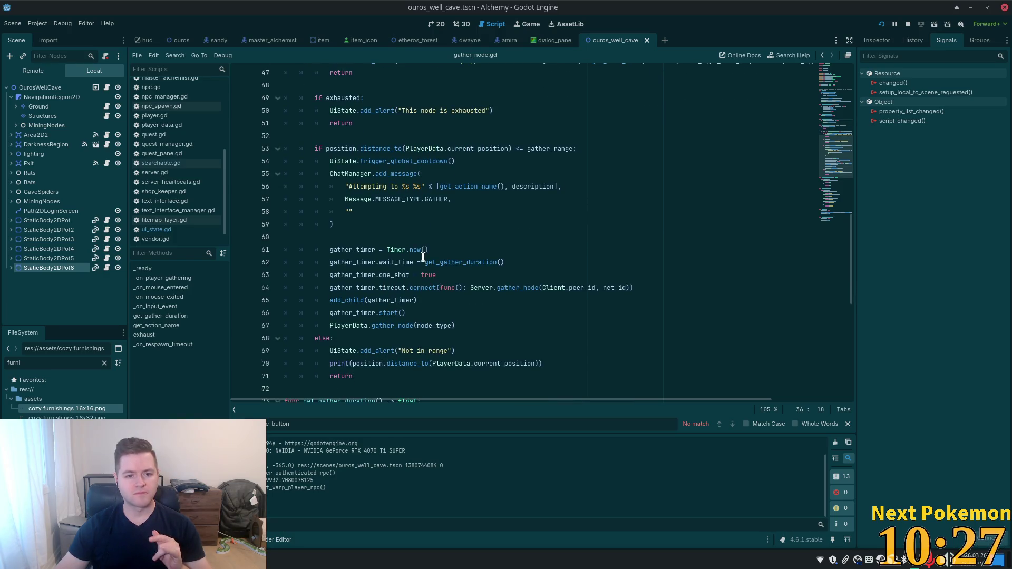
double_click(351, 174)
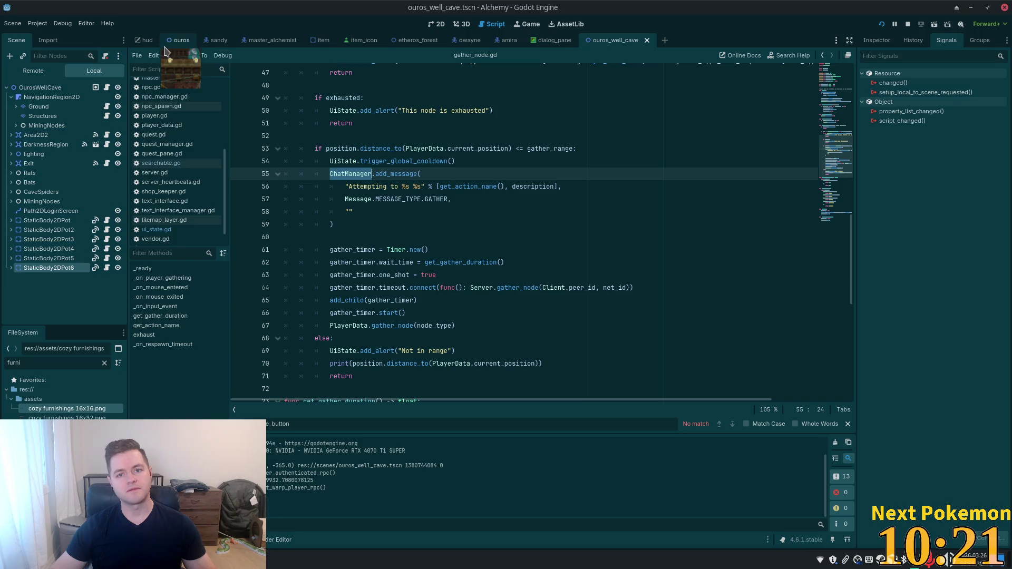
key("alt+Tab")
Step: Delete the debug print and replace every UiState call in searchable.gd with ChatManager
scroll(301, 293, "down", 1)
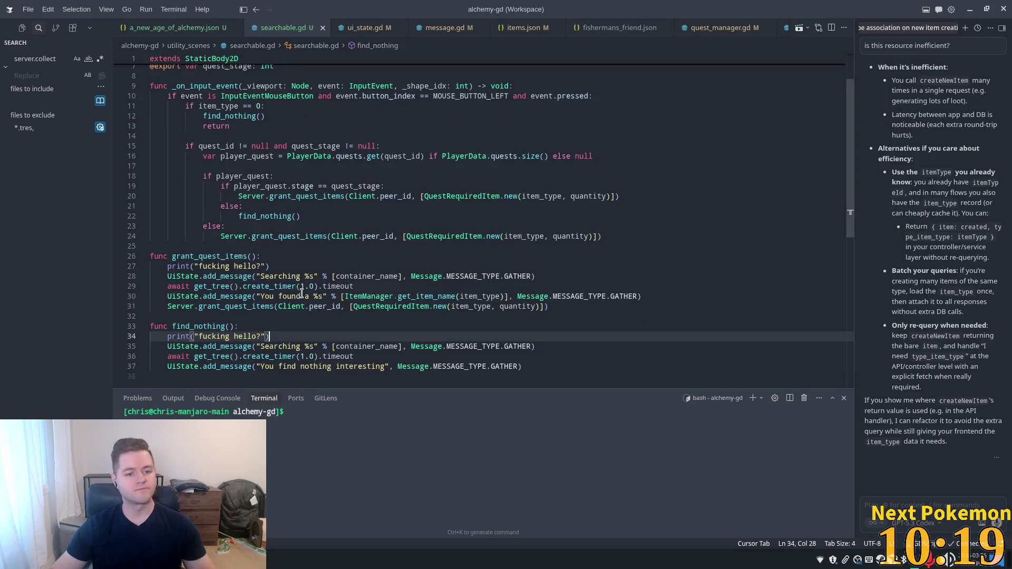
left_click_drag(300, 267, 87, 263)
key("BackSpace")
key("BackSpace")
double_click(176, 266)
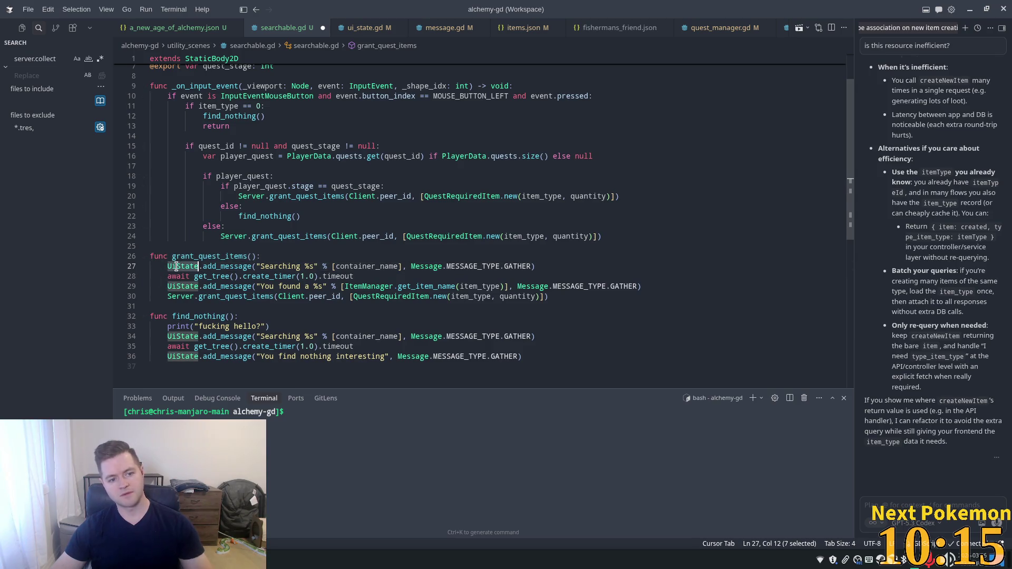
key("ctrl+shift+l")
type("ChatManager")
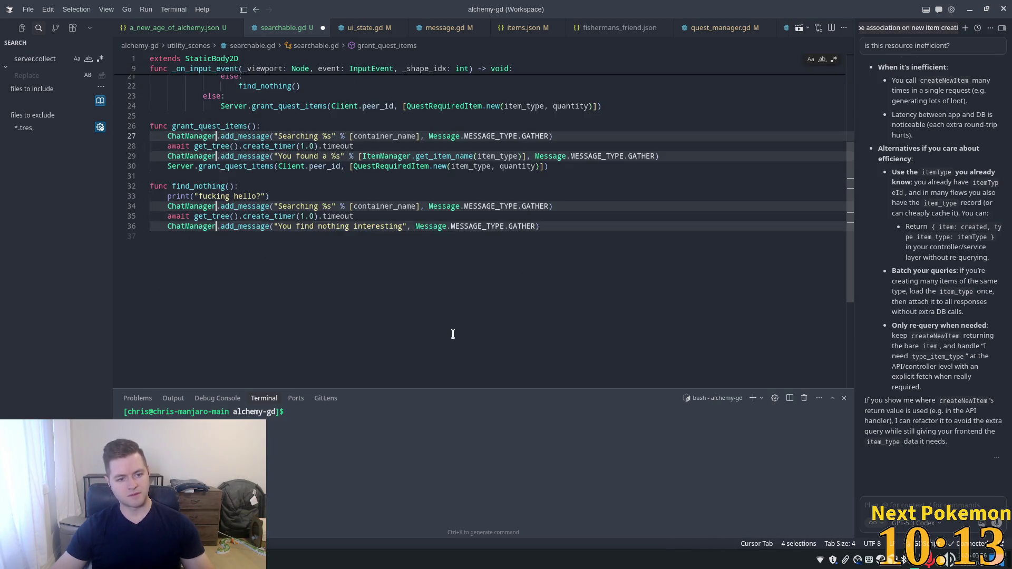
Step: In chat_manager.gd, give add_message's author parameter a default of "" and return to Godot
mouse_move(215, 137)
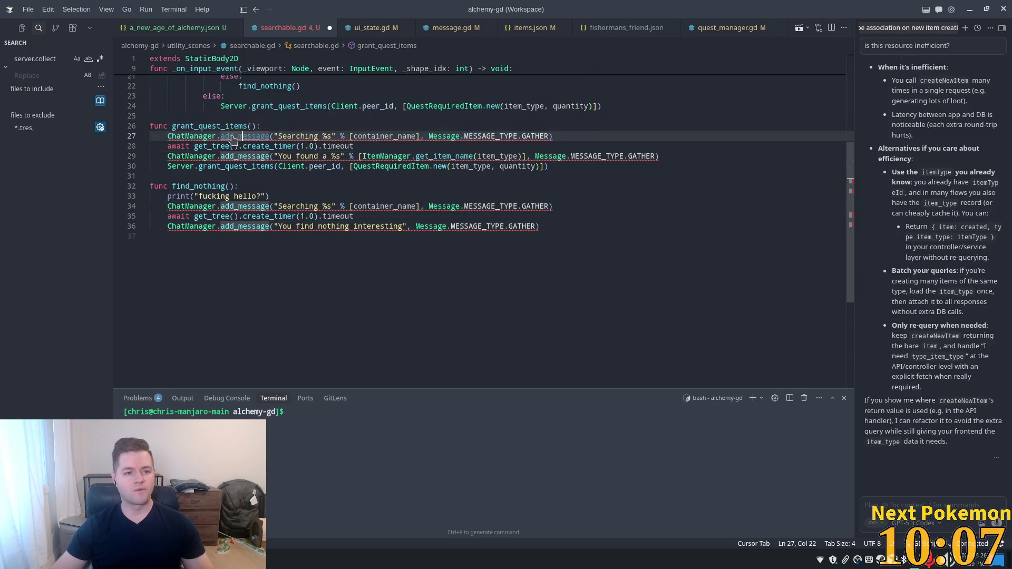
left_click(242, 138, "ctrl")
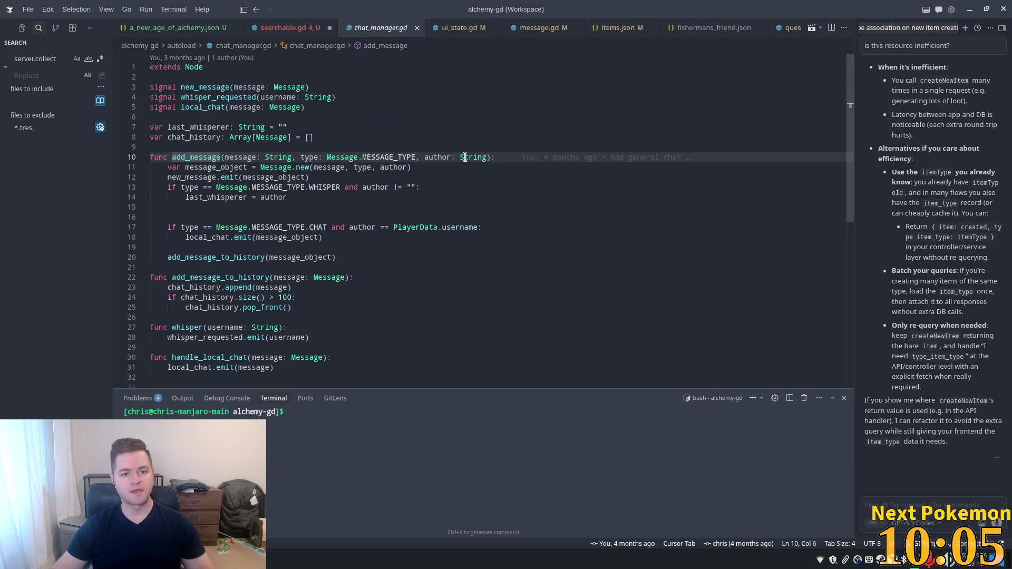
left_click(251, 188)
double_click(252, 191)
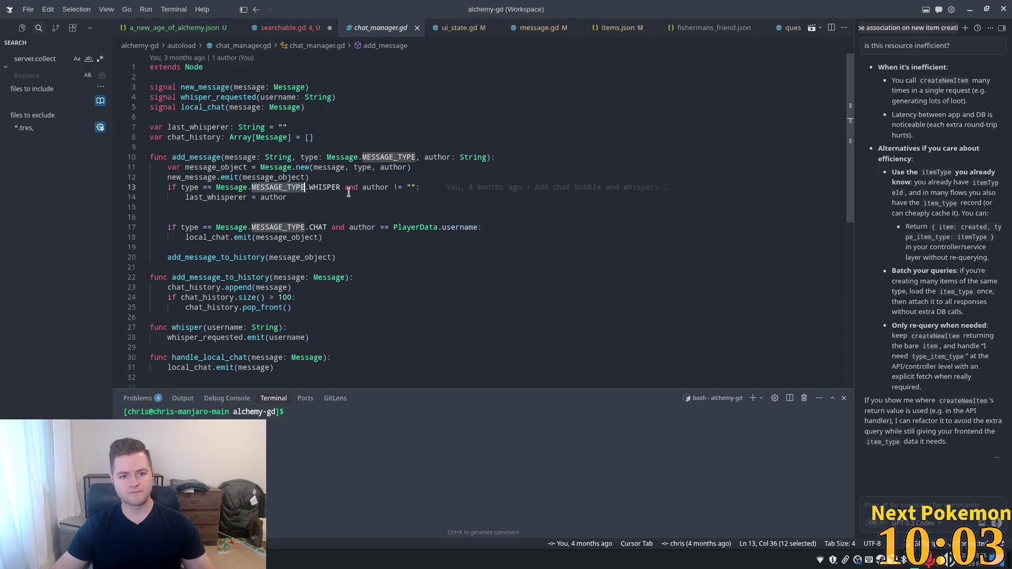
double_click(373, 186)
left_click(485, 158)
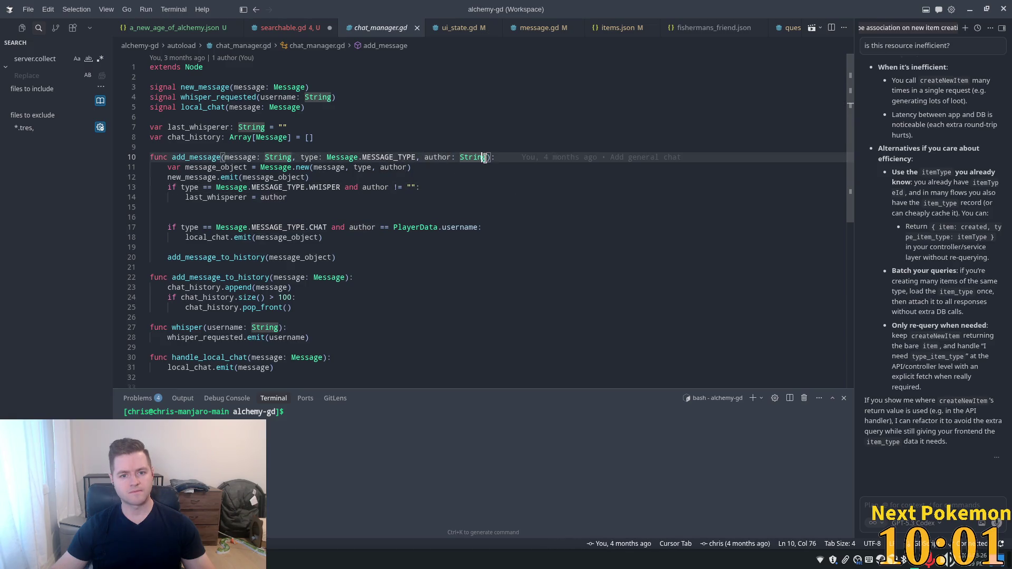
type("= \"\"")
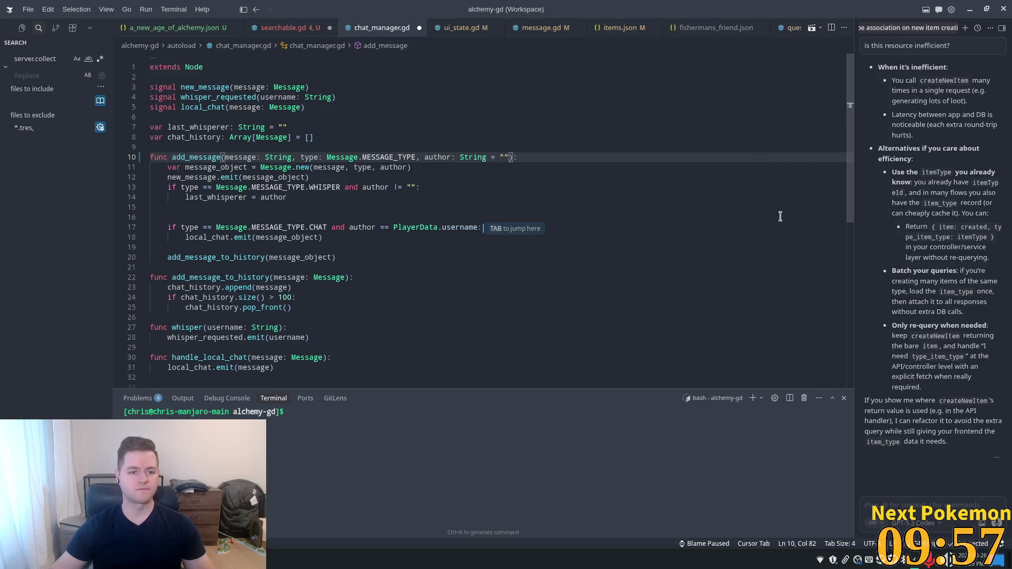
left_click(483, 187)
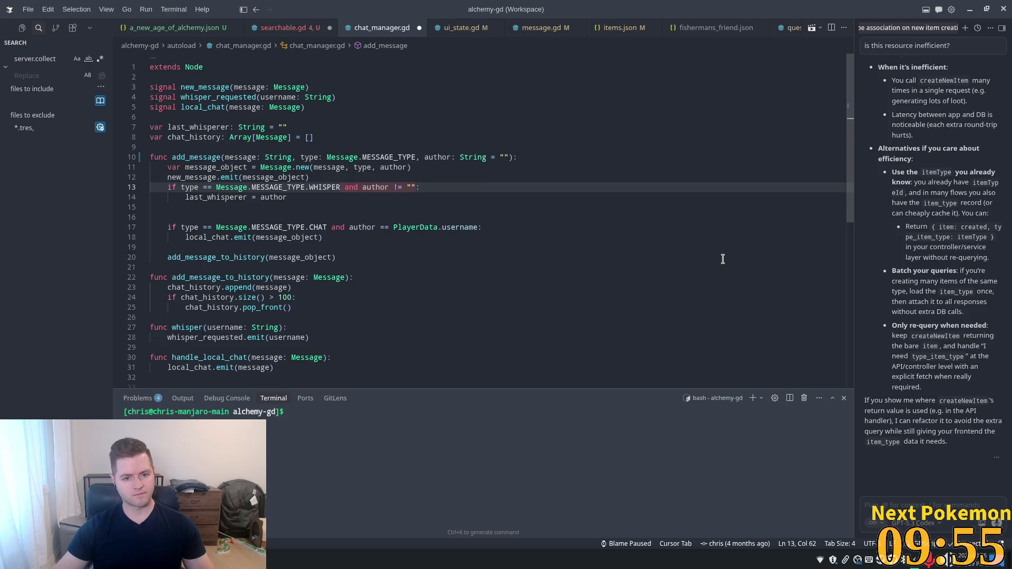
left_click(547, 116)
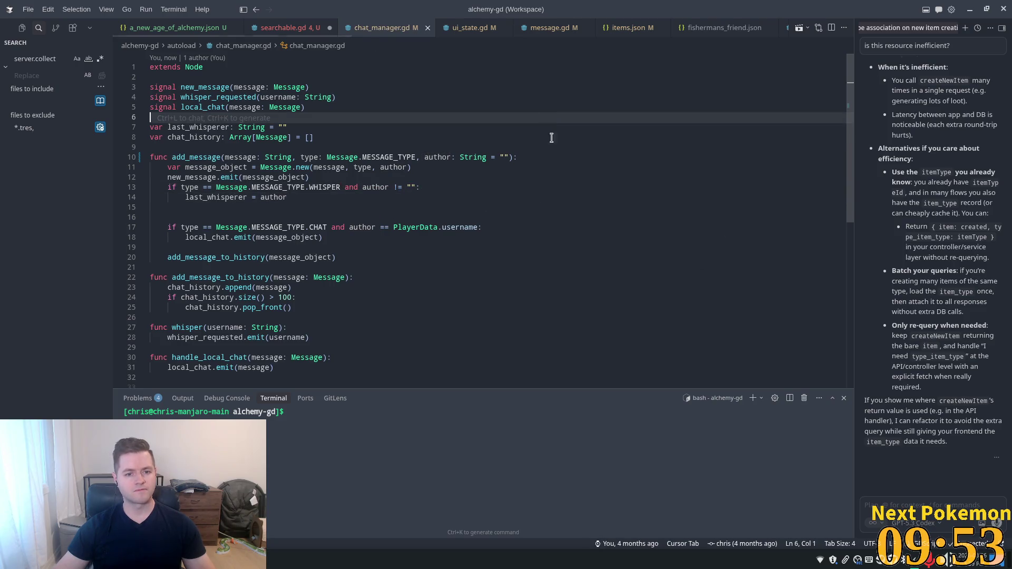
key("alt+Tab")
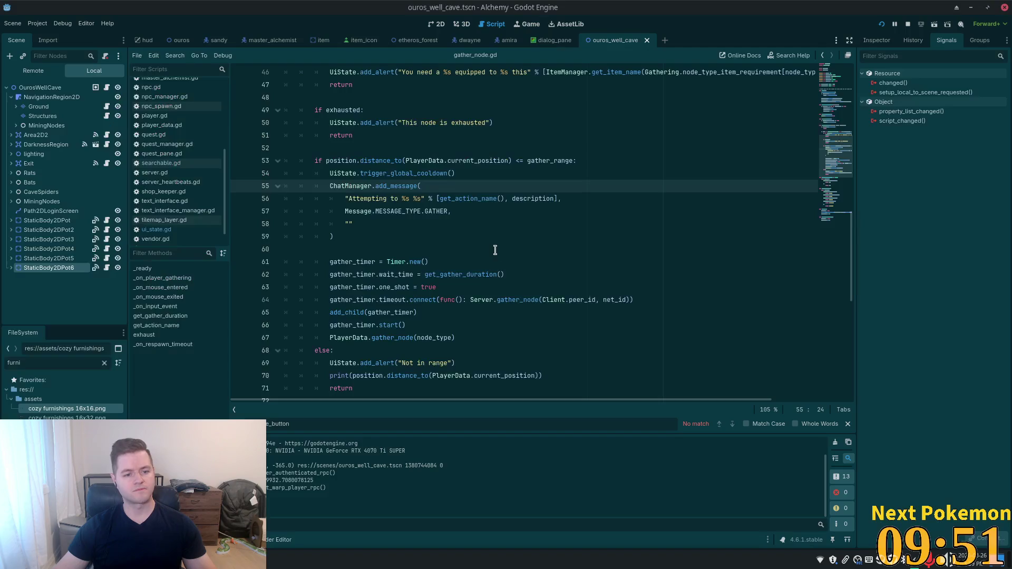
Step: Launch the game from Godot to test the clay-pot changes
left_click(478, 159)
key("alt+Tab")
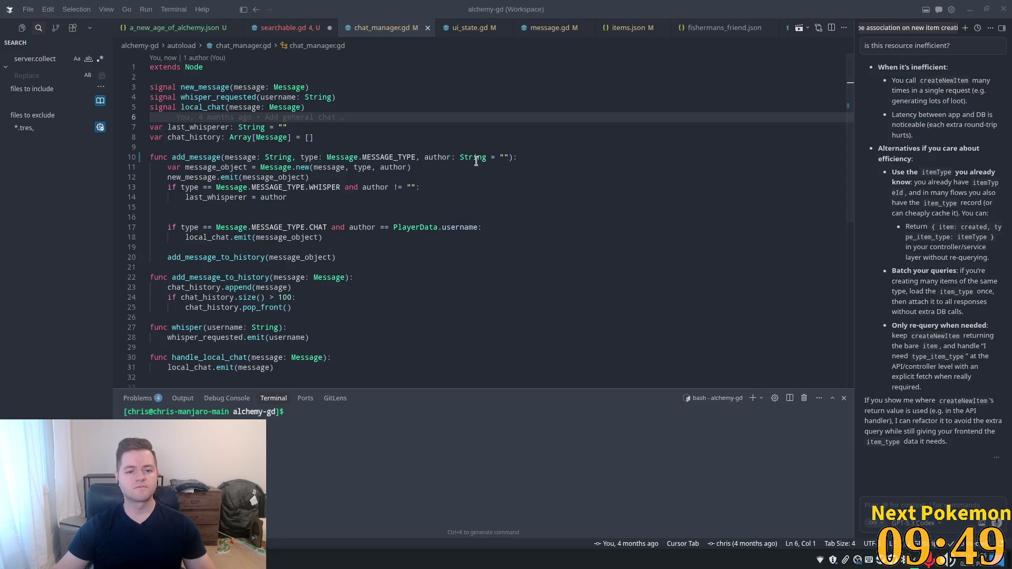
key("alt+Tab")
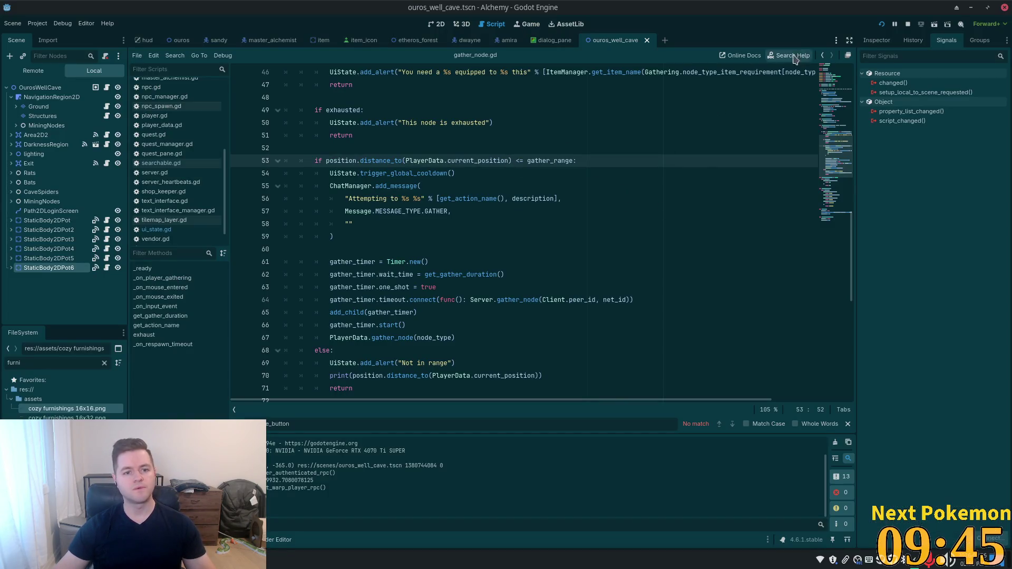
left_click(878, 27)
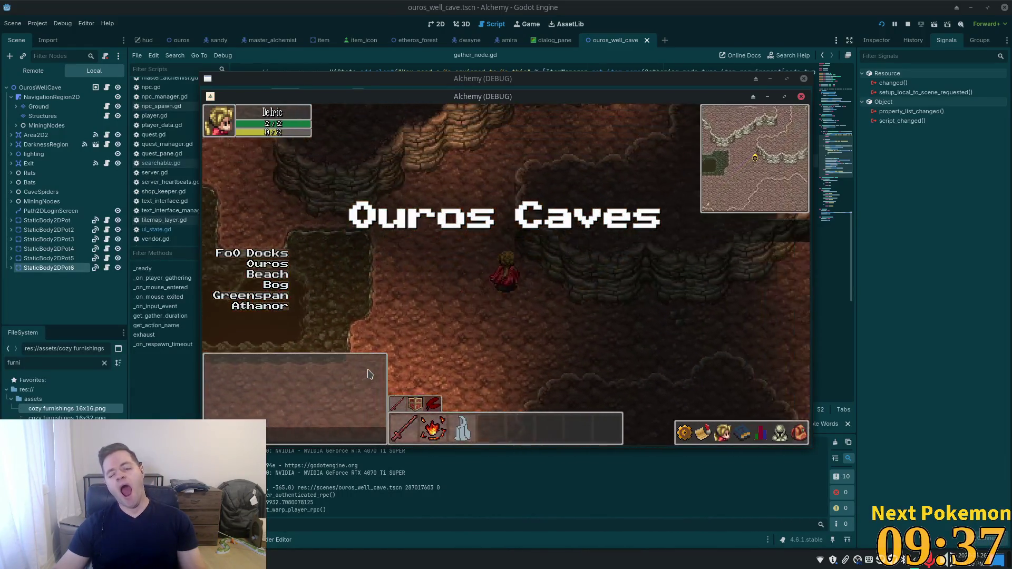
Step: Walk through the cave and open the character's inventory bag grid
key("w")
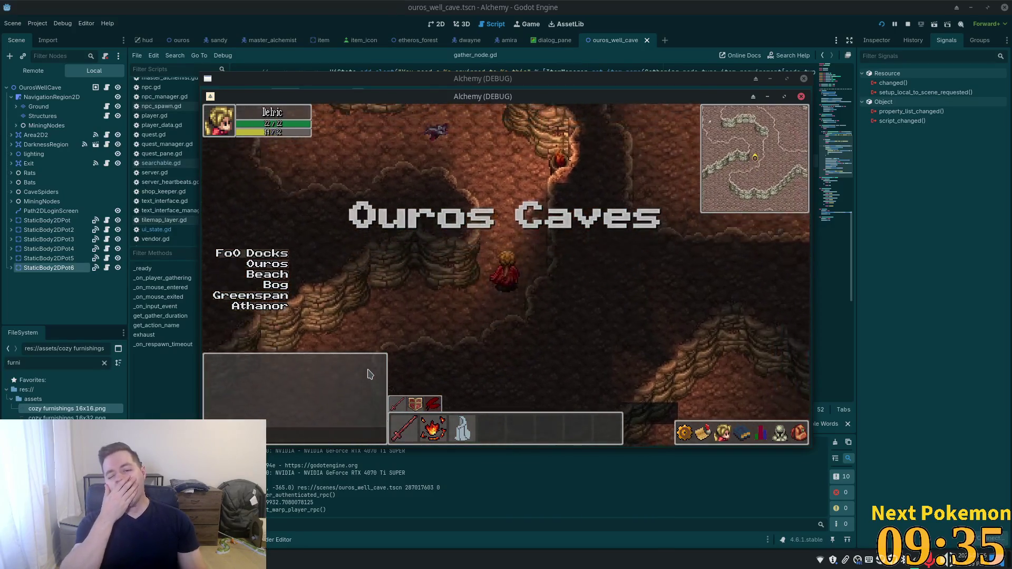
key("d")
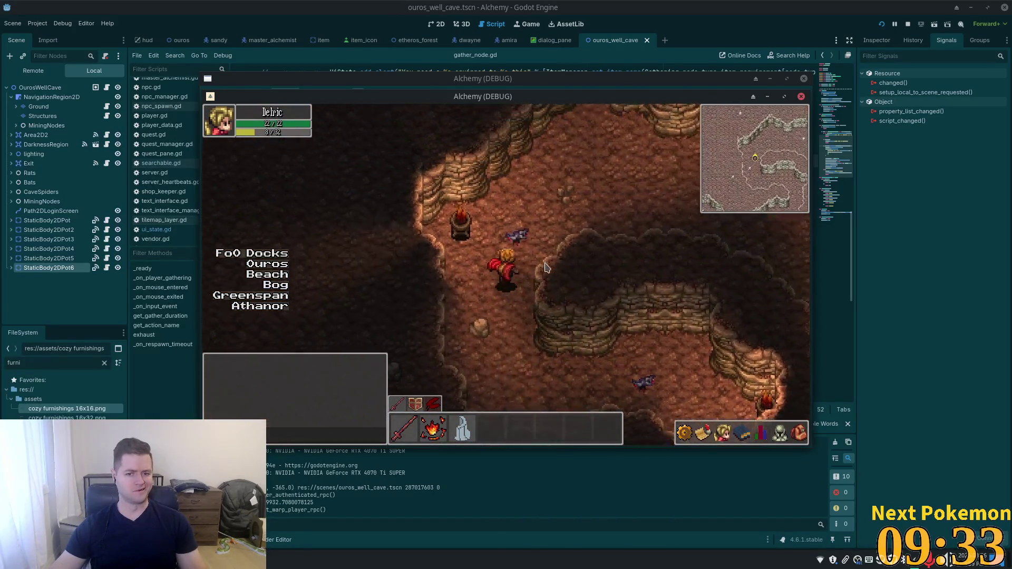
left_click(799, 432)
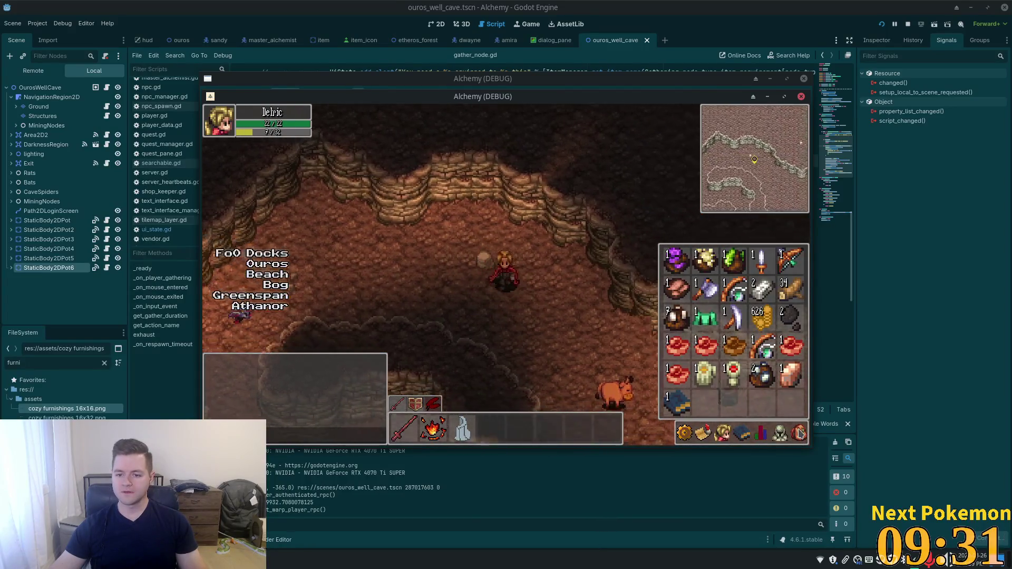
left_click(791, 437)
left_click(791, 438)
Step: Walk up and right to the clay pots, then return to the Cursor editor
key("w")
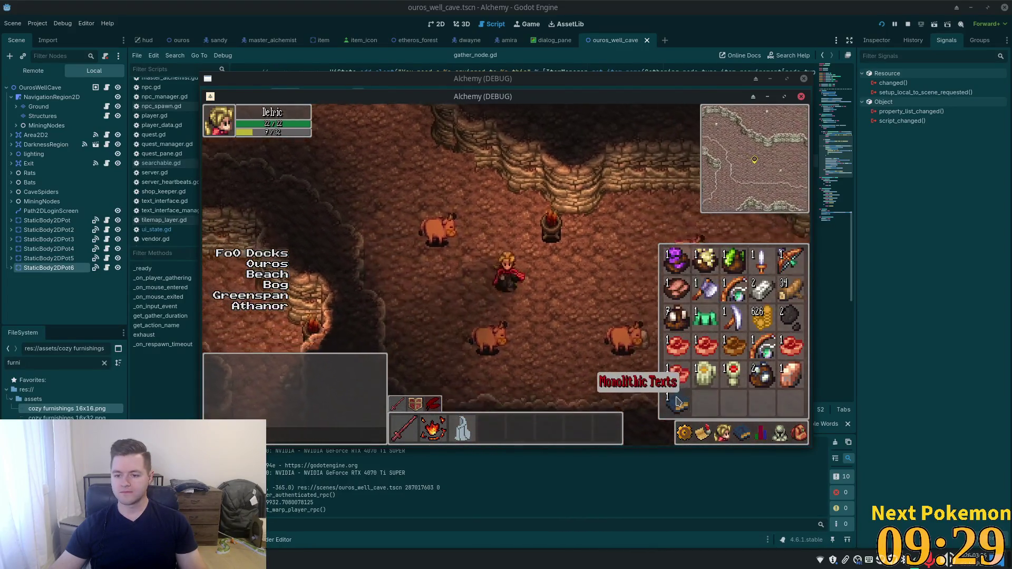
key("d")
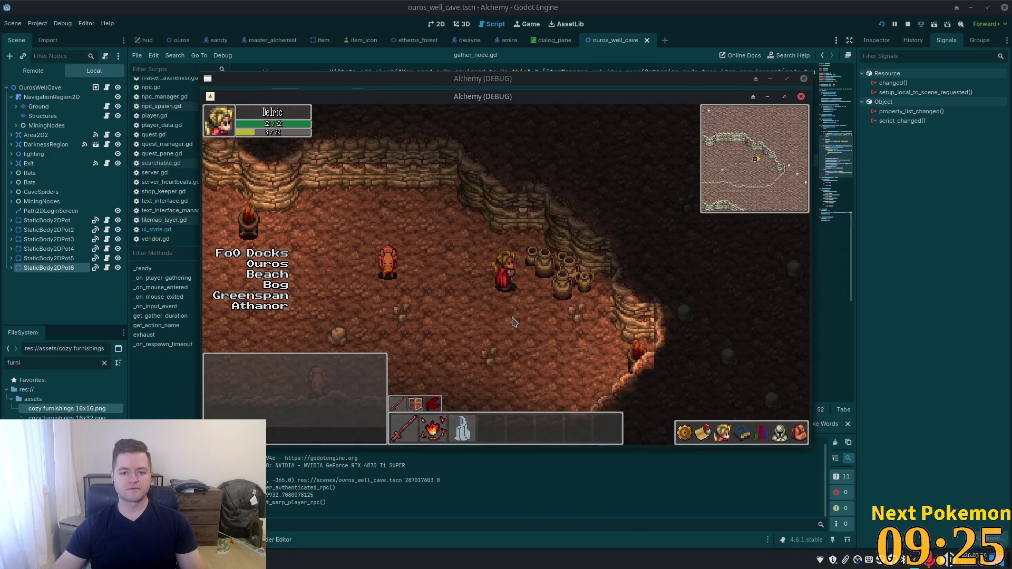
key("w")
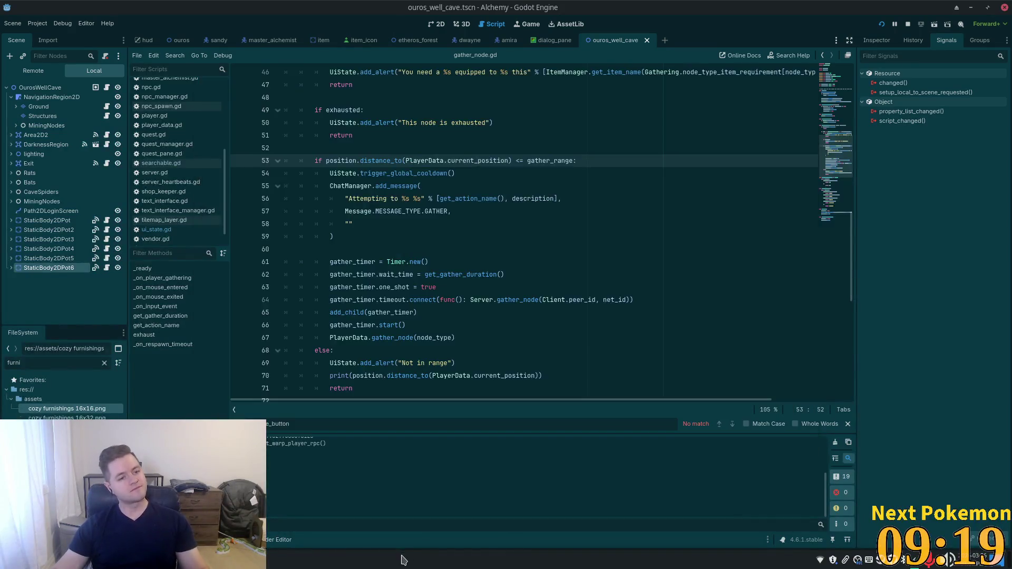
left_click(405, 567)
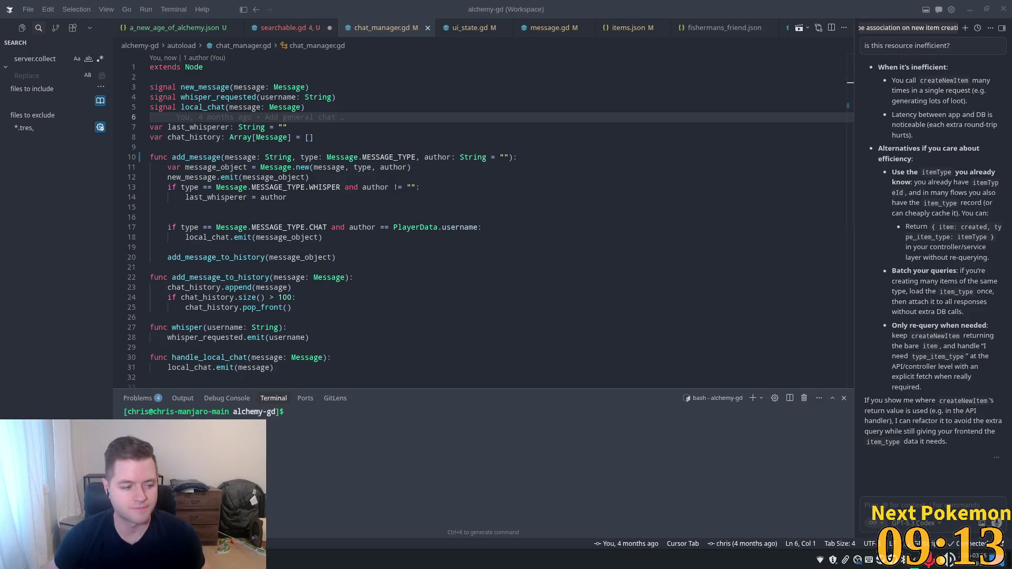
double_click(212, 258)
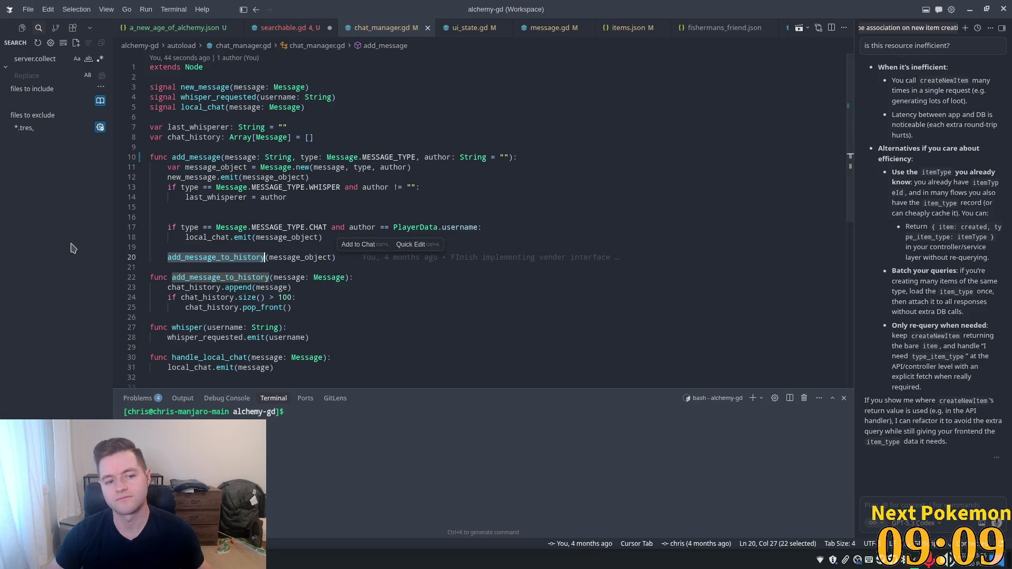
mouse_move(223, 240)
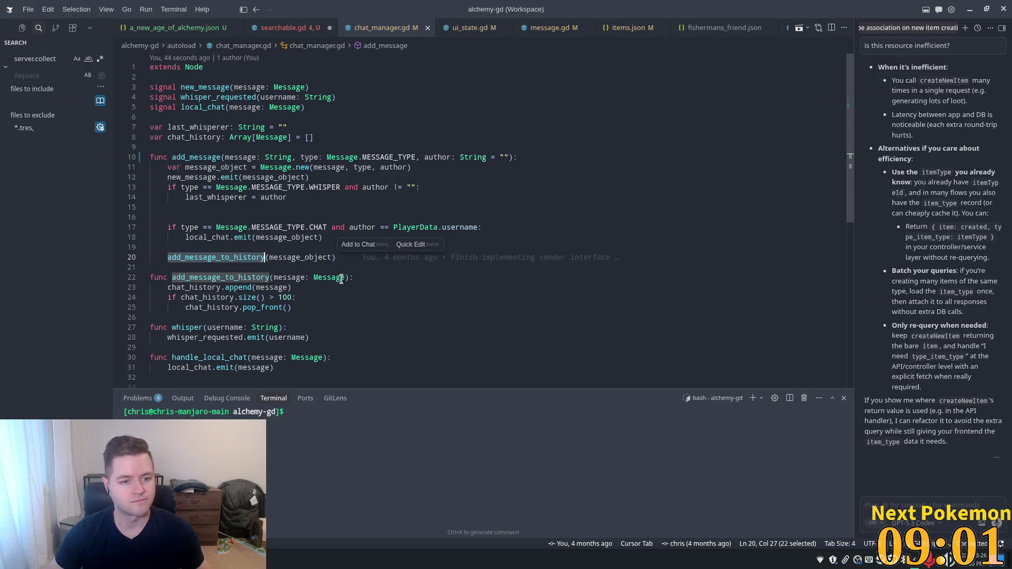
mouse_move(317, 229)
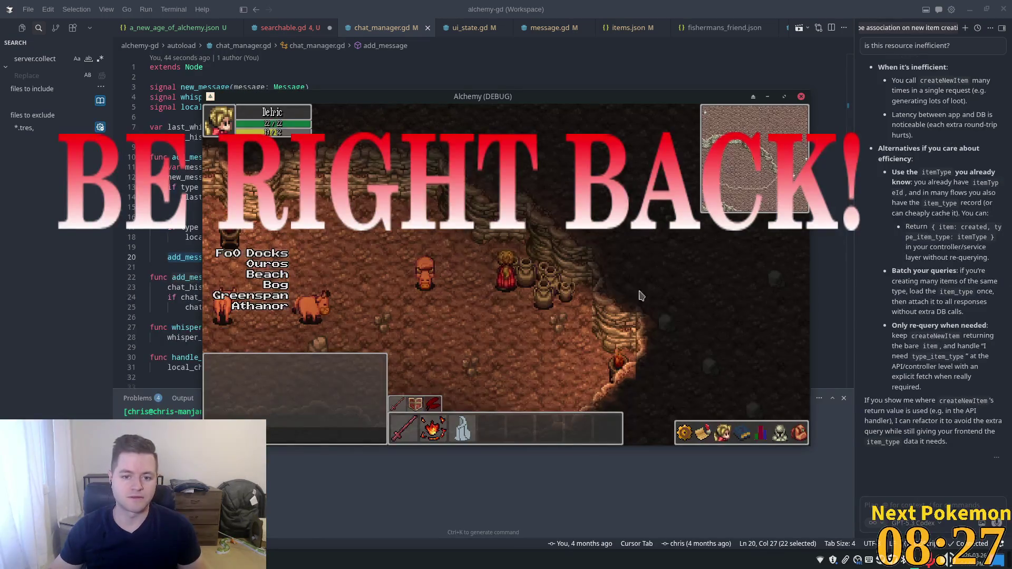
Step: Walk the character south to stand just below the cave's clay pots
key("Down")
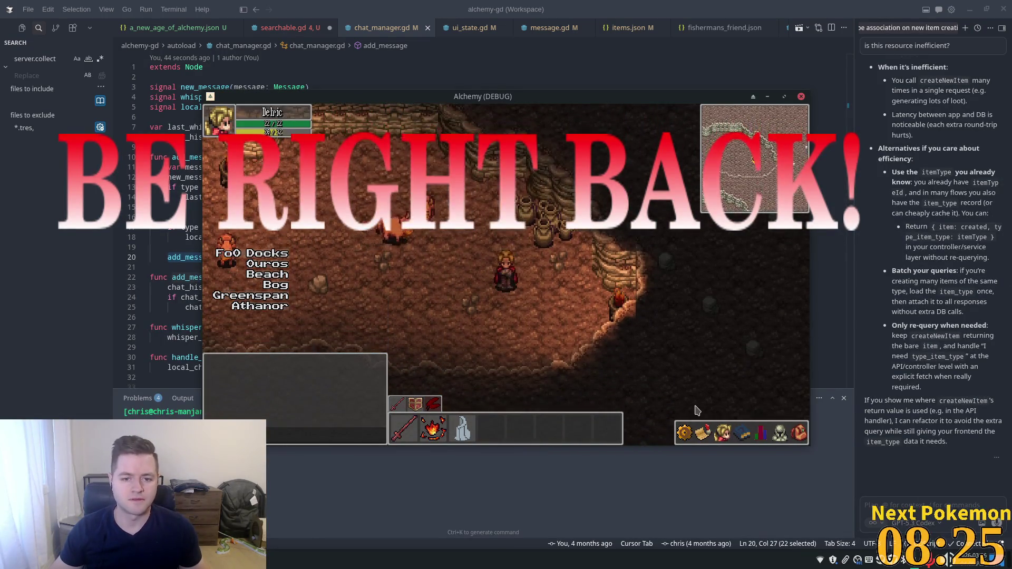